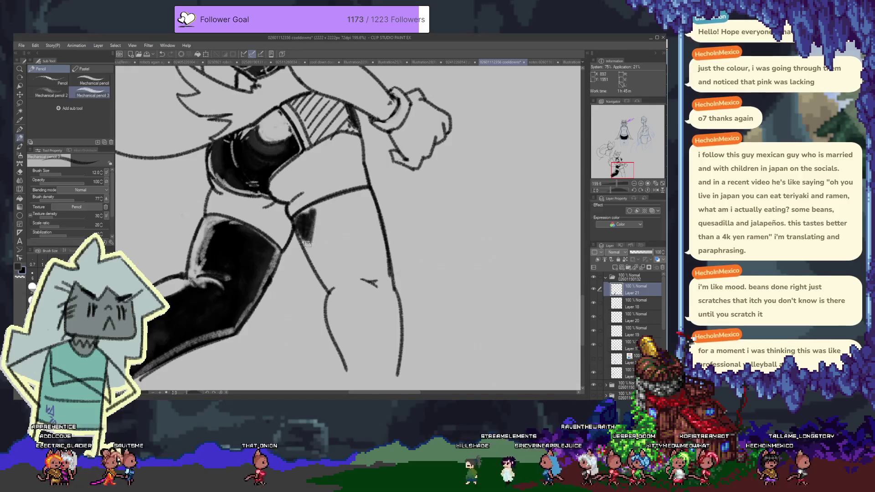
Lower the shading layer to 43% opacity and shade along both legs' outlines in grey
key("ctrl+z")
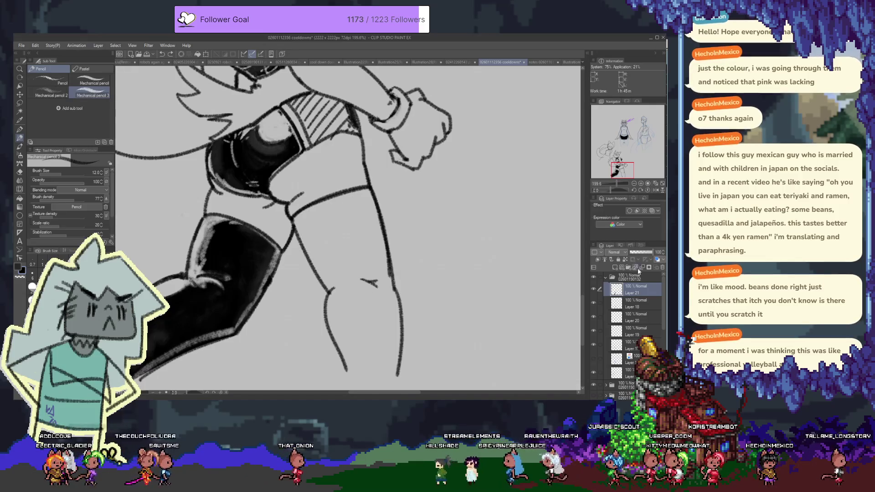
left_click(640, 254)
left_click_drag(317, 251, 309, 252)
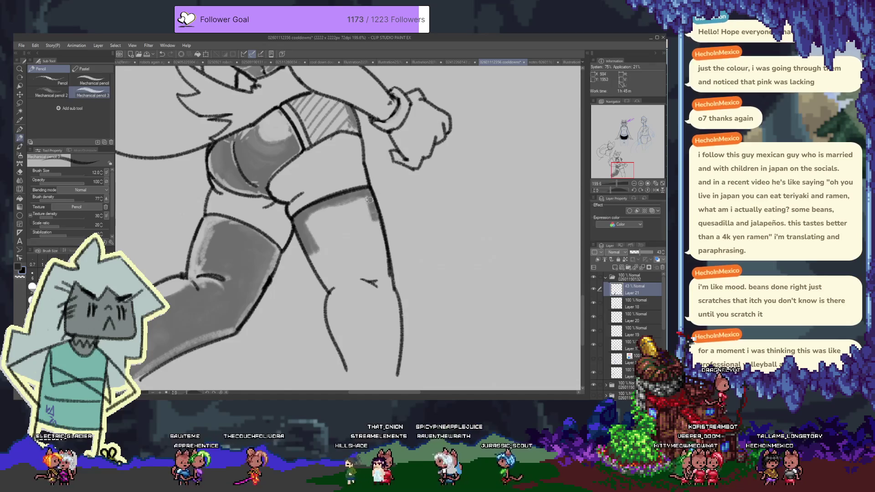
left_click_drag(389, 275, 400, 311)
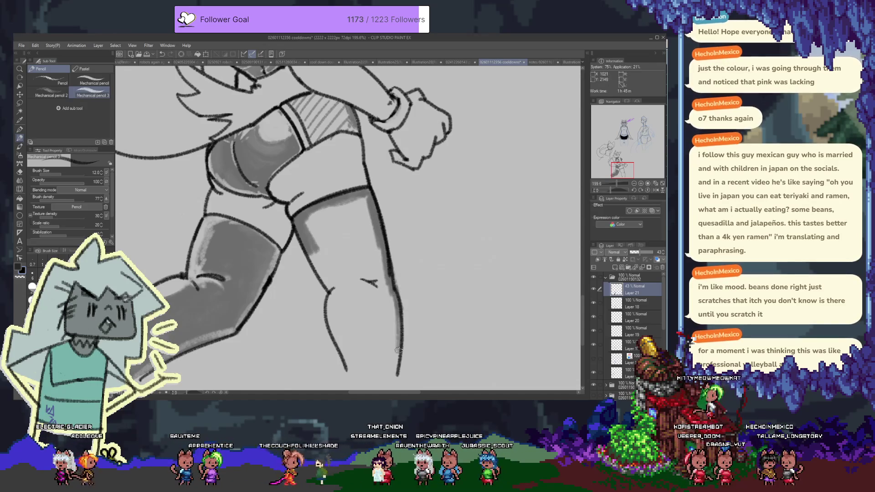
scroll(399, 350, "down", 3)
left_click_drag(400, 261, 403, 301)
left_click_drag(337, 232, 346, 271)
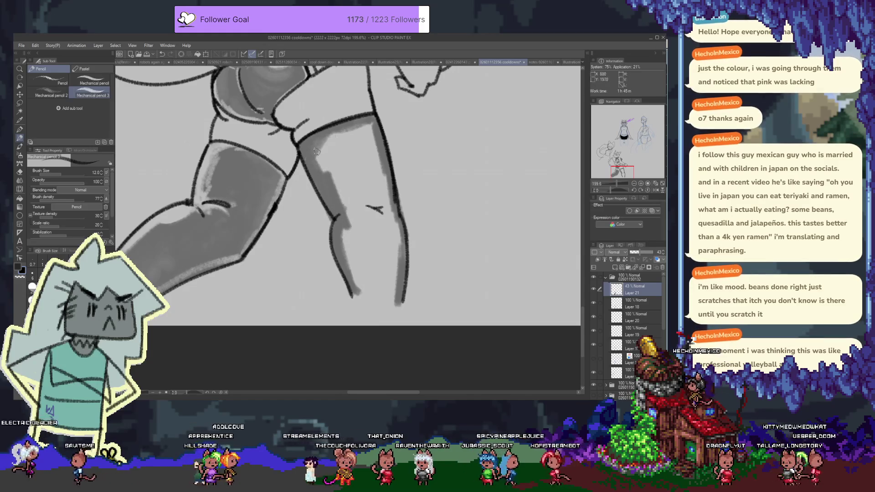
Hatch grey shading across the upper right leg and down its right edge
left_click_drag(375, 126, 333, 183)
left_click_drag(381, 155, 340, 213)
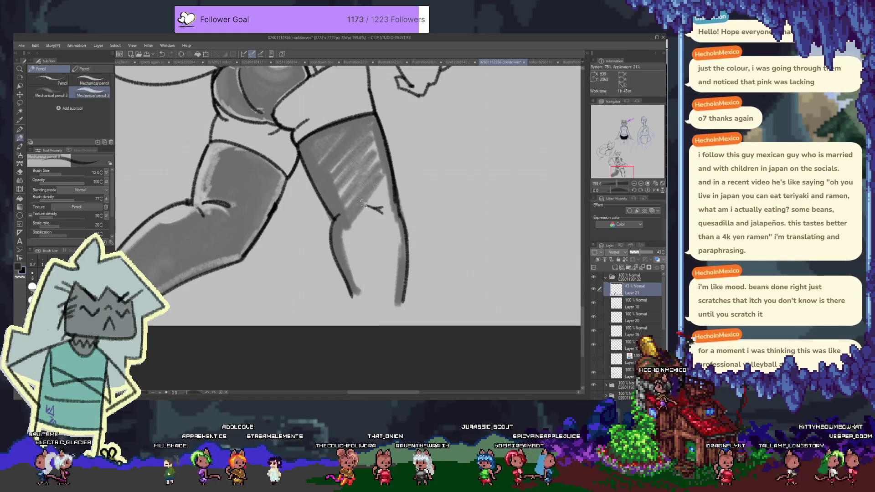
left_click_drag(381, 187, 345, 239)
left_click_drag(339, 151, 319, 162)
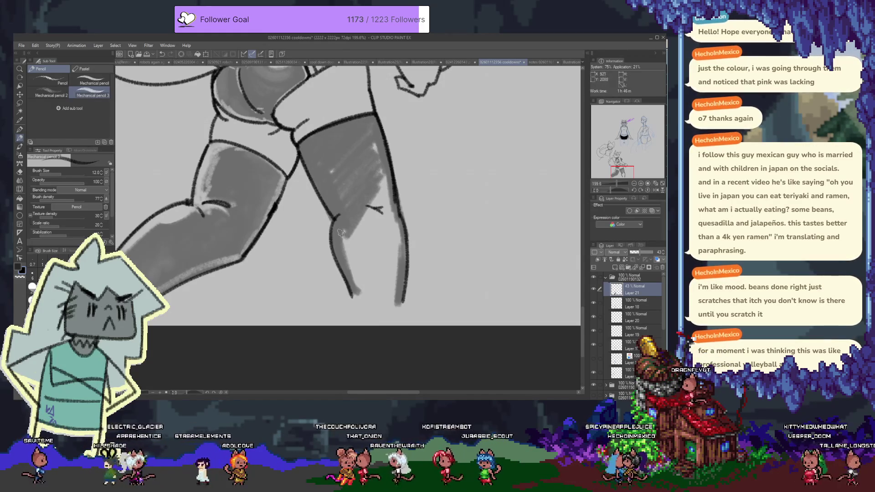
left_click_drag(362, 149, 401, 266)
Fill the lower leg and foot with darker grey shading and erase its ragged bottom edge
left_click_drag(389, 221, 383, 289)
mouse_move(380, 187)
left_mouse_down()
mouse_move(377, 296)
mouse_move(367, 296)
left_mouse_up()
left_click_drag(367, 223, 350, 292)
left_click_drag(348, 237, 344, 278)
mouse_move(363, 221)
left_mouse_down()
mouse_move(355, 255)
mouse_move(367, 285)
mouse_move(385, 296)
left_mouse_up()
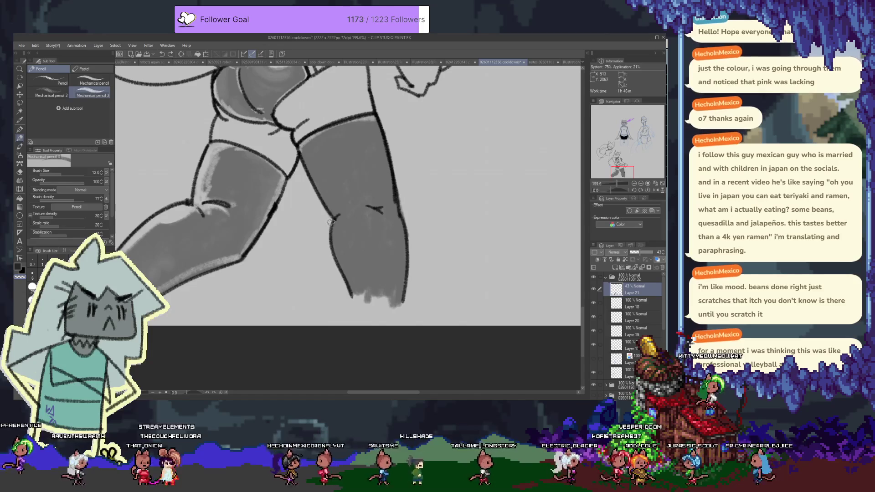
key("e")
left_click_drag(360, 303, 451, 291)
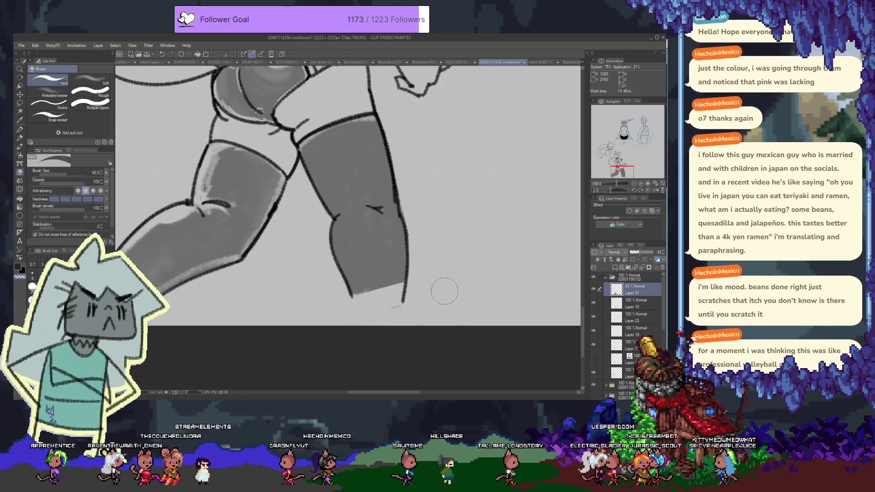
Paint a light highlight on the lower leg with the pencil and extend the knee crease line
key("p")
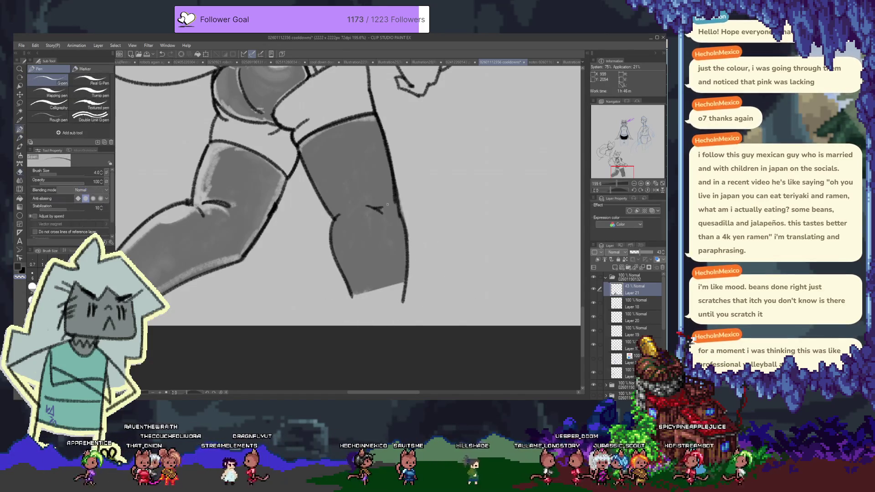
key("p")
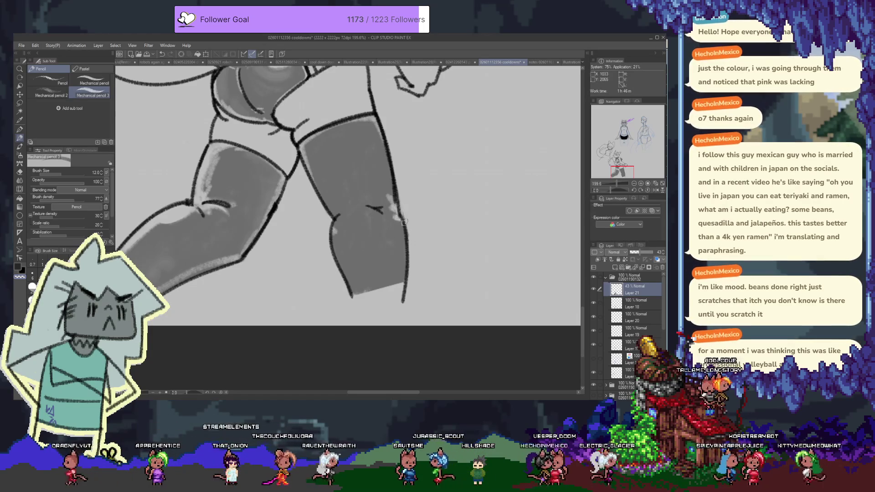
left_click_drag(337, 226, 348, 264)
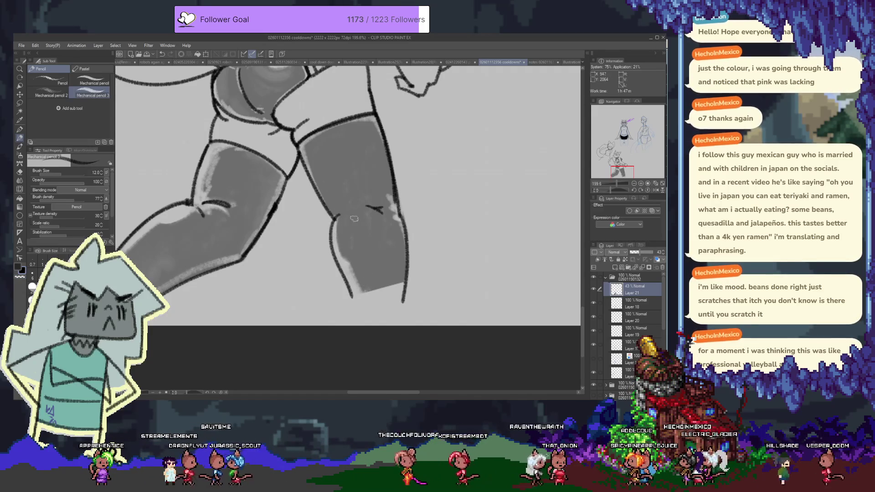
left_click_drag(356, 206, 377, 209)
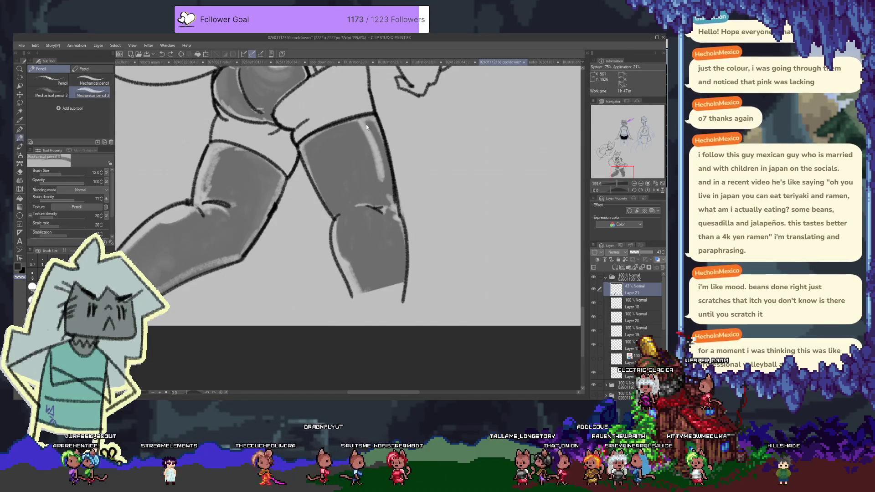
Replace the thigh highlight with a light streak on the upper thigh, then auto-select the stocking area
key("ctrl+z")
left_click_drag(324, 171, 316, 142)
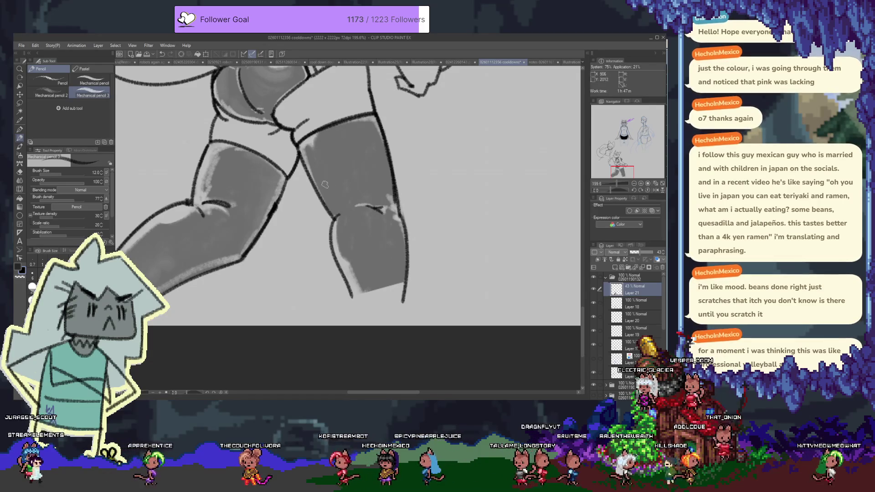
key("w")
left_click(341, 154)
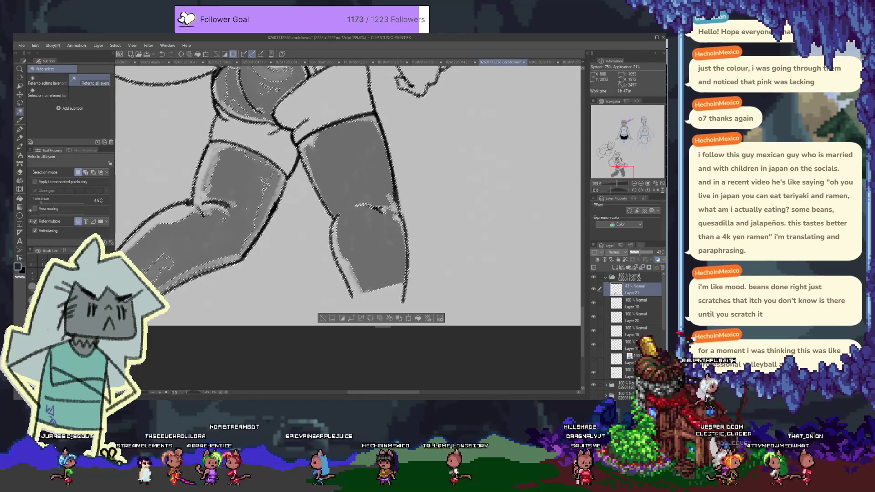
Raise the shading layer back to 100% opacity and add lighter strokes on the thigh and lower leg
key("p")
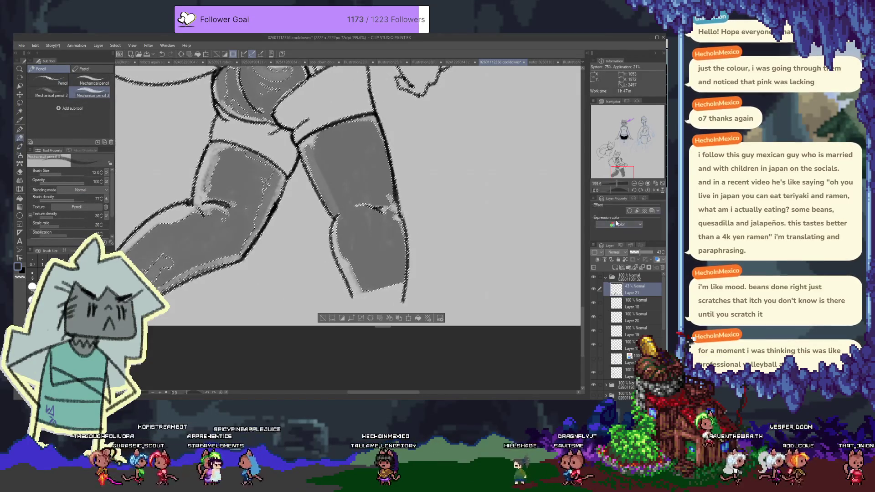
left_click_drag(646, 253, 657, 252)
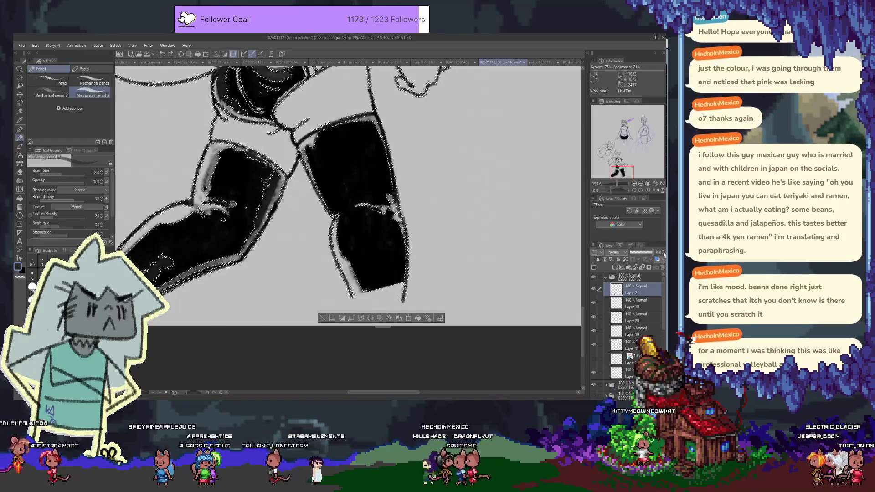
mouse_move(320, 155)
left_mouse_down()
mouse_move(353, 170)
mouse_move(349, 155)
mouse_move(343, 230)
mouse_move(358, 235)
mouse_move(362, 254)
left_mouse_up()
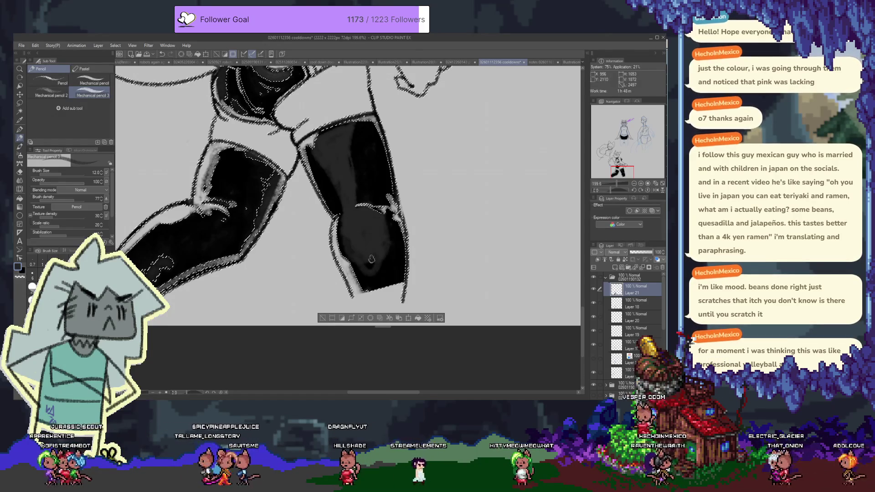
mouse_move(379, 280)
left_mouse_down()
mouse_move(344, 242)
mouse_move(351, 206)
left_mouse_up()
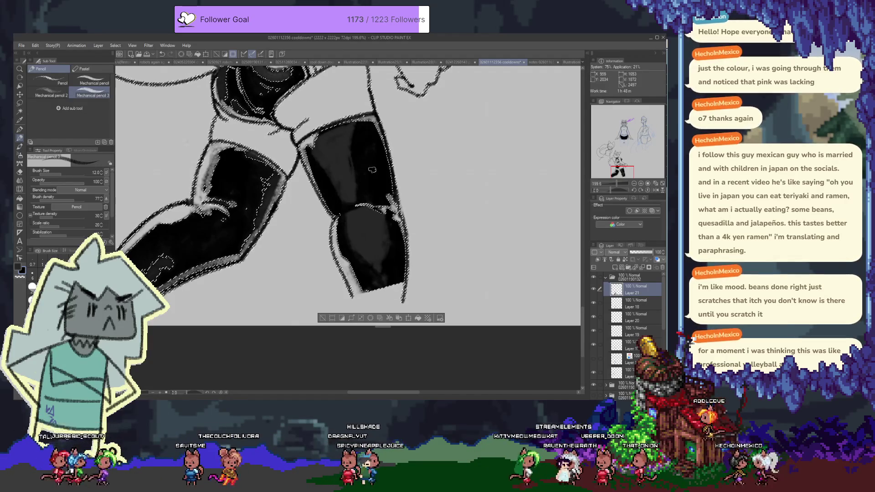
Darken the upper right leg, knee and shin to solid black inside the selection
left_click_drag(352, 196, 354, 126)
left_click_drag(336, 201, 329, 147)
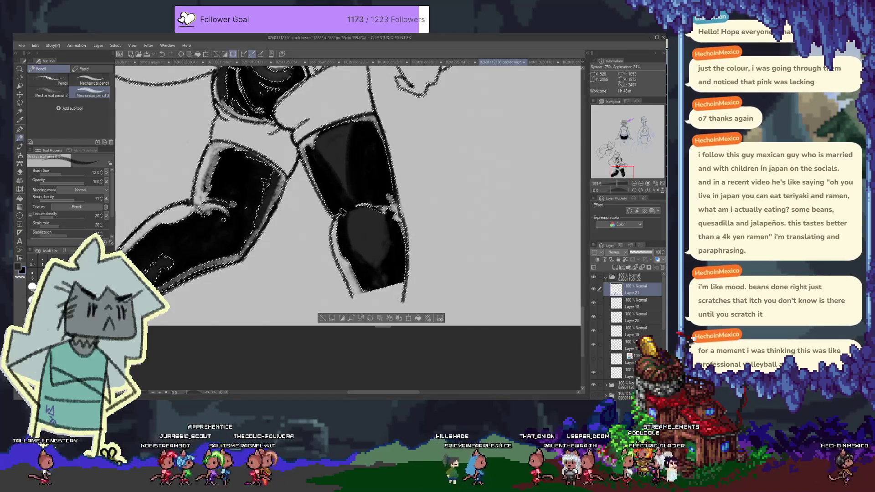
left_click_drag(344, 224, 381, 211)
left_click_drag(385, 260, 389, 233)
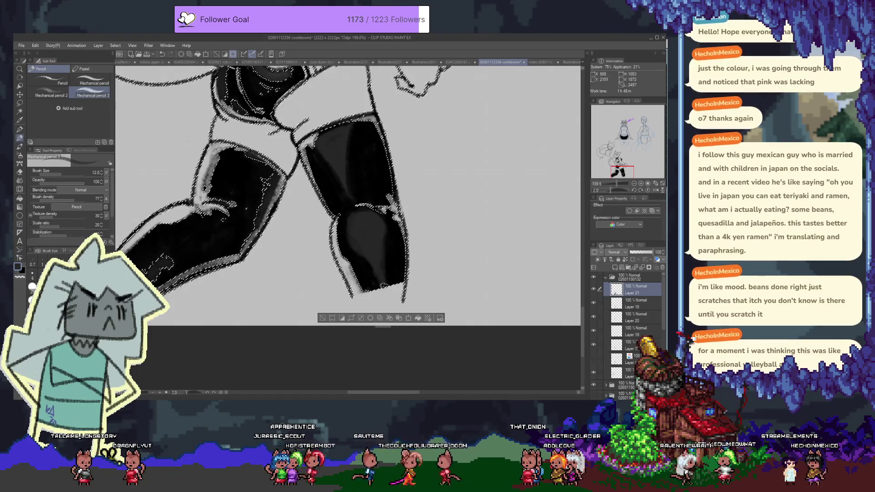
mouse_move(367, 258)
left_mouse_down()
mouse_move(384, 238)
mouse_move(349, 211)
left_mouse_up()
left_click_drag(374, 279, 390, 282)
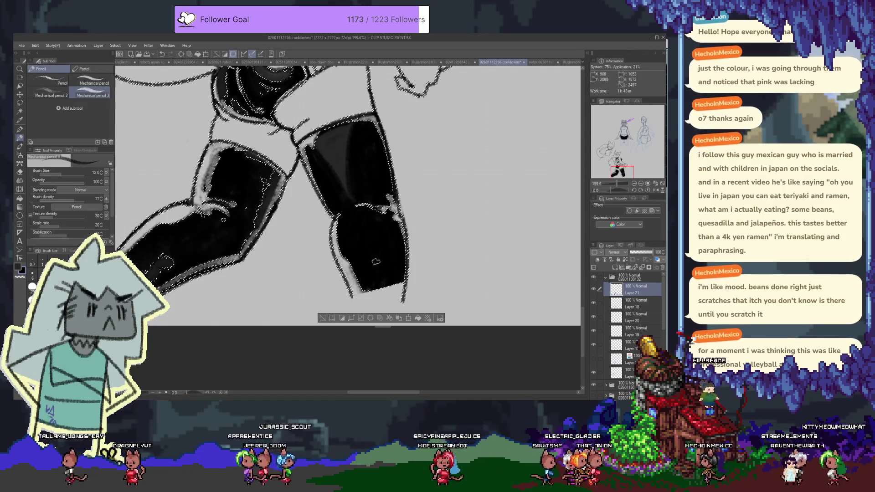
left_click_drag(314, 155, 346, 210)
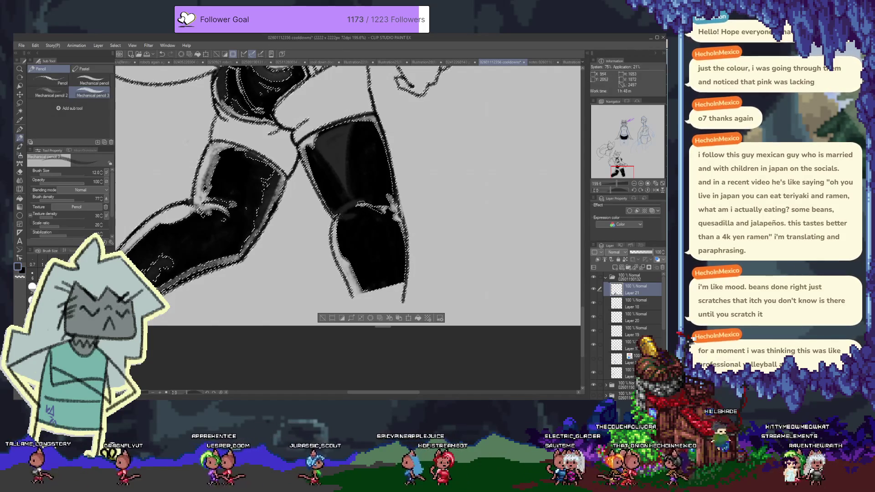
mouse_move(346, 210)
left_mouse_down()
mouse_move(320, 222)
mouse_move(326, 215)
left_mouse_up()
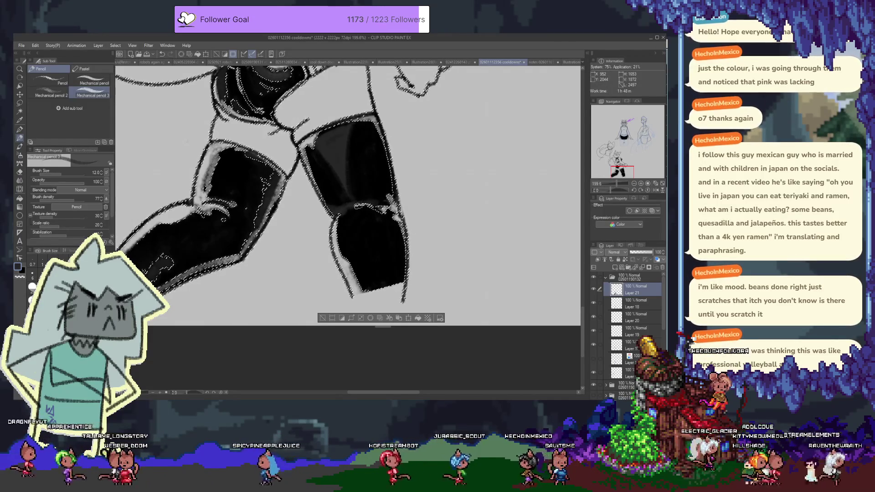
Darken the thigh, add grey highlights near its upper-right edge, and deselect with Ctrl+D
left_click_drag(357, 201, 346, 170)
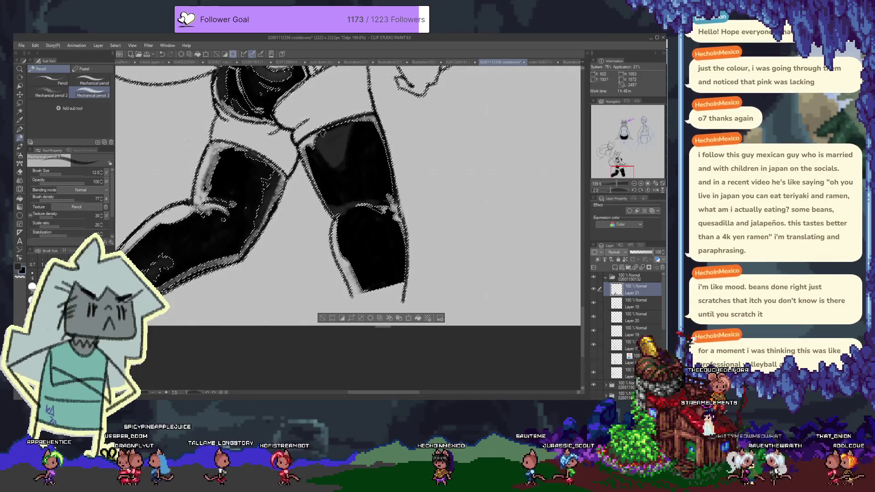
left_click_drag(323, 135, 345, 144)
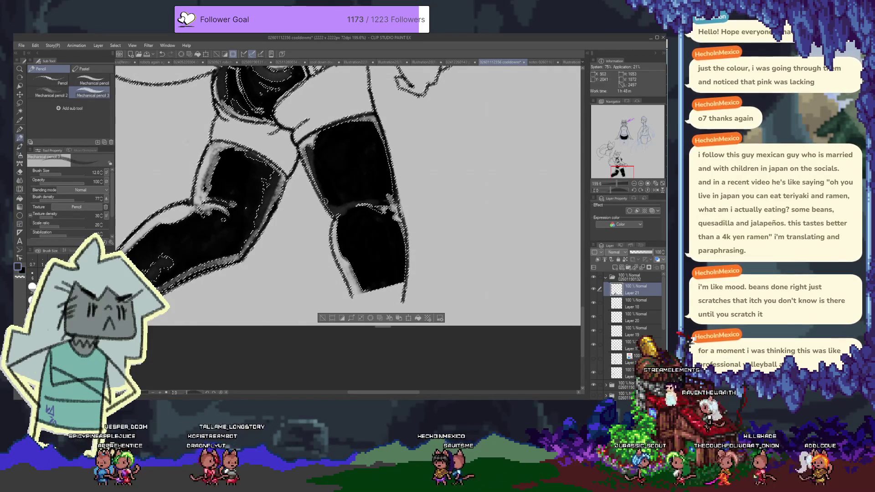
left_click_drag(356, 143, 382, 189)
left_click_drag(383, 151, 386, 191)
mouse_move(365, 124)
left_mouse_down()
mouse_move(376, 148)
mouse_move(365, 156)
left_mouse_up()
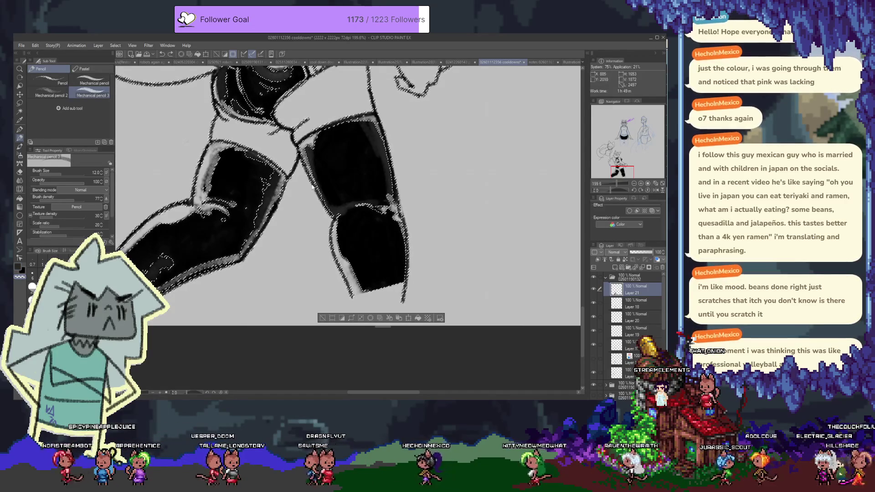
key("ctrl+d")
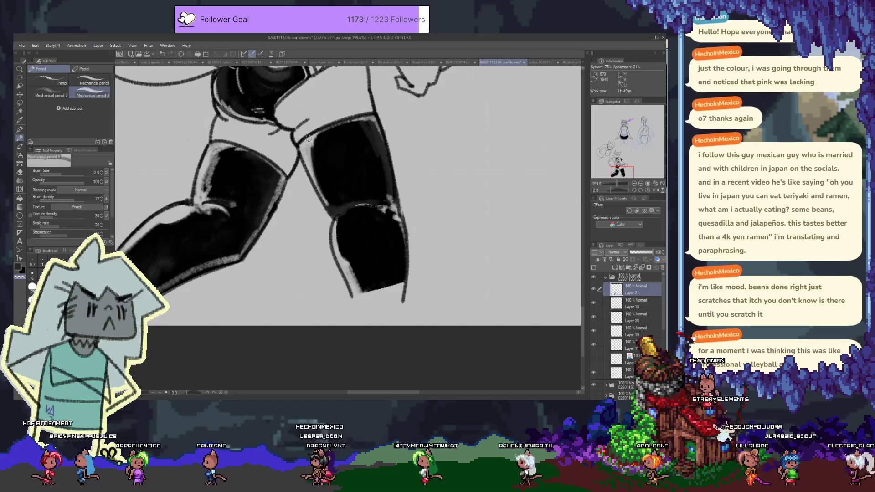
Darken the inner left edge of the upper right leg and highlight the boot's upper-left edge
left_click_drag(318, 139, 313, 160)
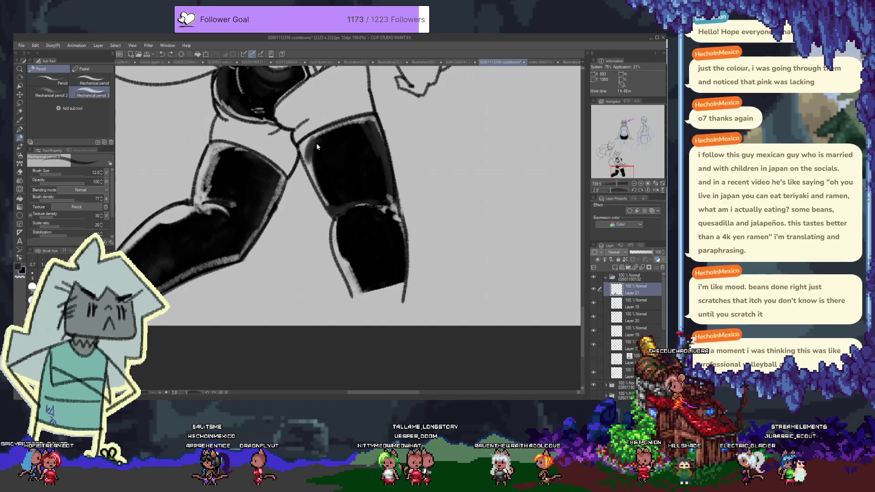
mouse_move(316, 147)
left_mouse_down()
mouse_move(305, 154)
mouse_move(315, 183)
left_mouse_up()
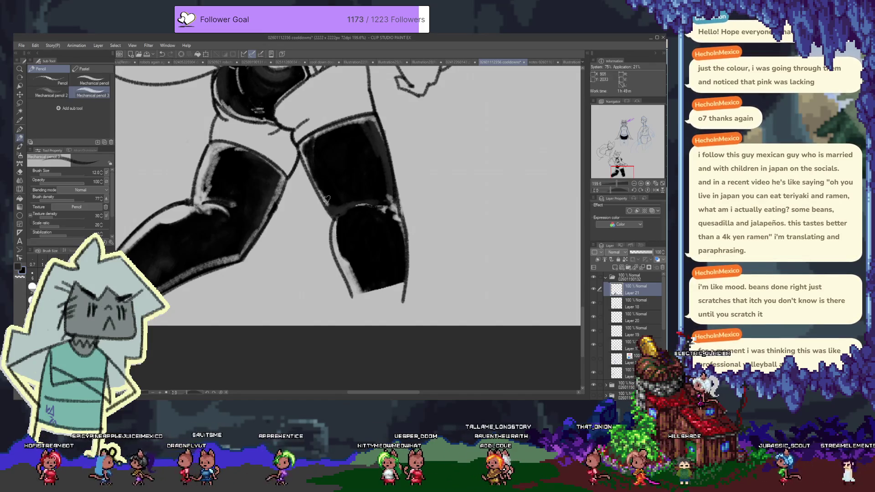
left_click_drag(338, 158, 355, 211)
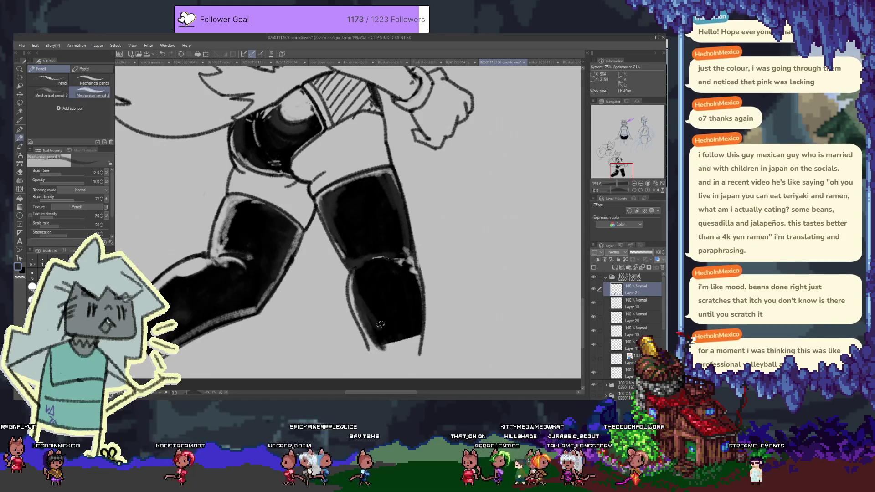
left_click_drag(359, 294, 376, 261)
scroll(387, 349, "up", 3)
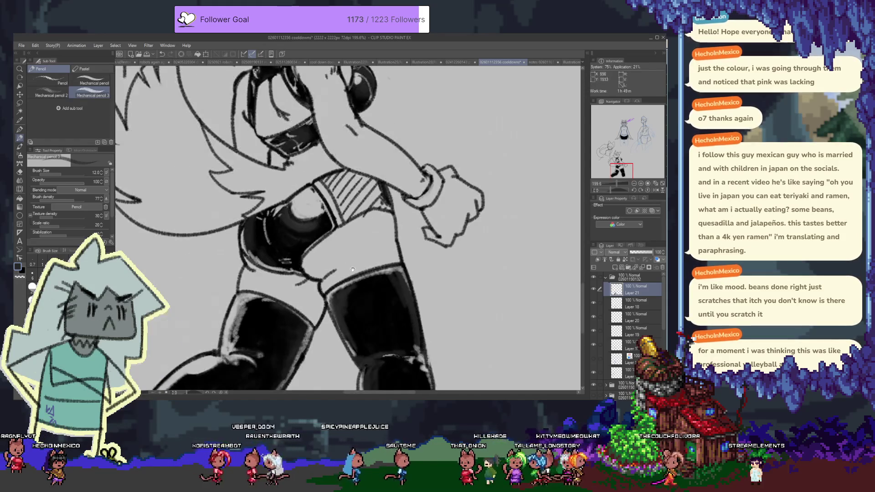
scroll(211, 237, "down", 4)
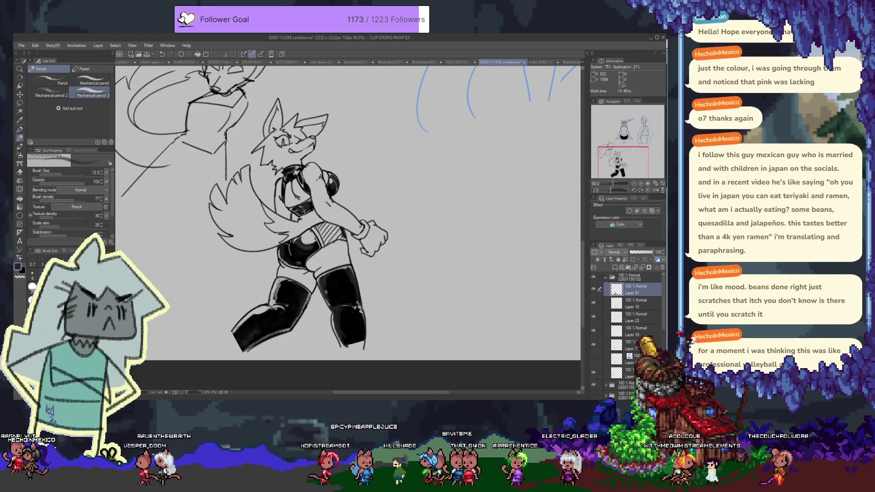
Try a large watercolour brush to wash grey over the legs
key("p")
key("p")
key("p")
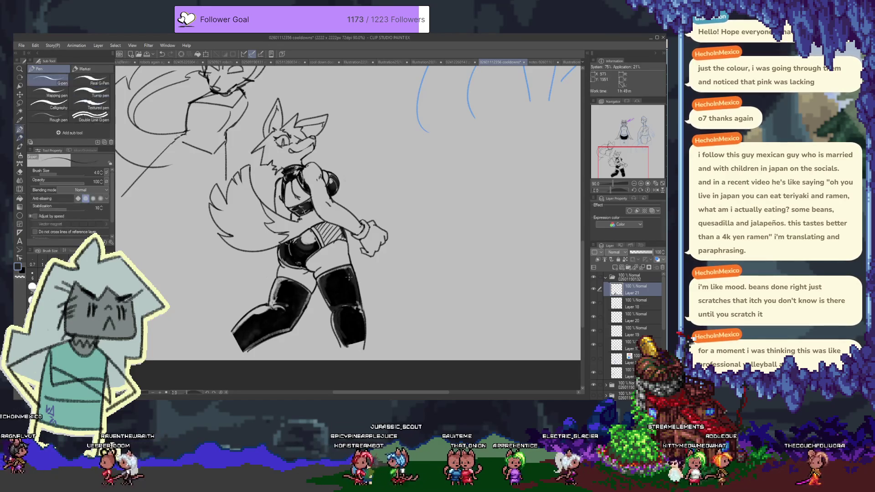
key("p")
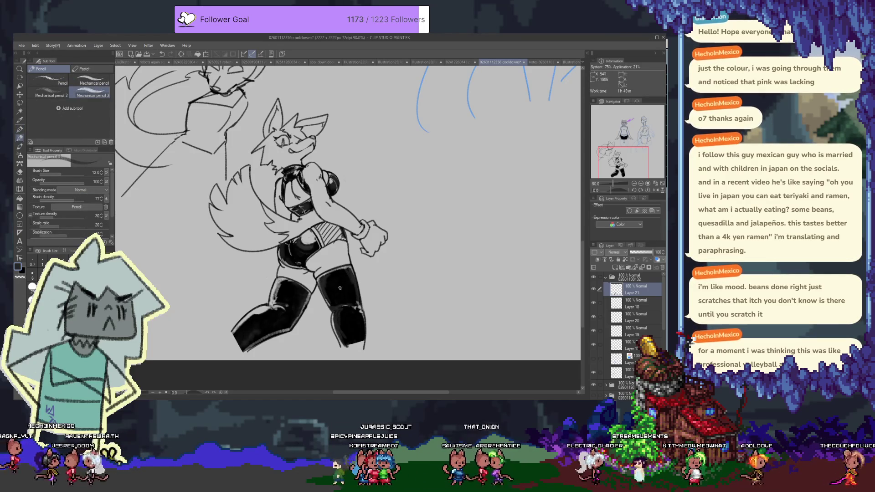
key("b")
left_click_drag(340, 279, 334, 280)
Undo the watercolour wash and airbrush soft grey shading onto both stockings
key("ctrl+z")
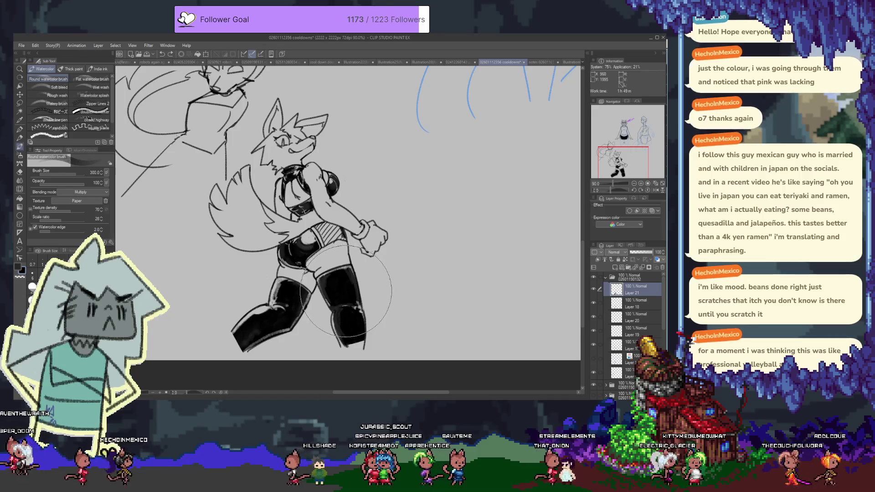
key("b")
left_click_drag(329, 269, 418, 294)
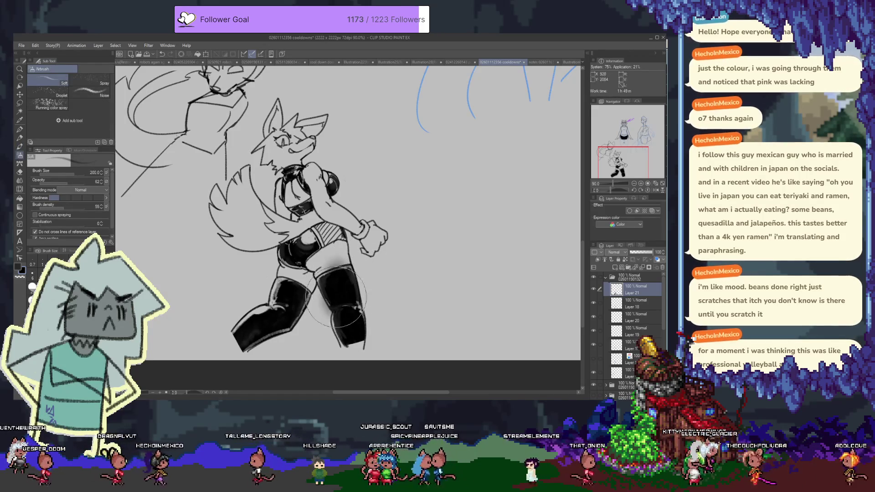
key("ctrl+z")
scroll(383, 269, "down", 2)
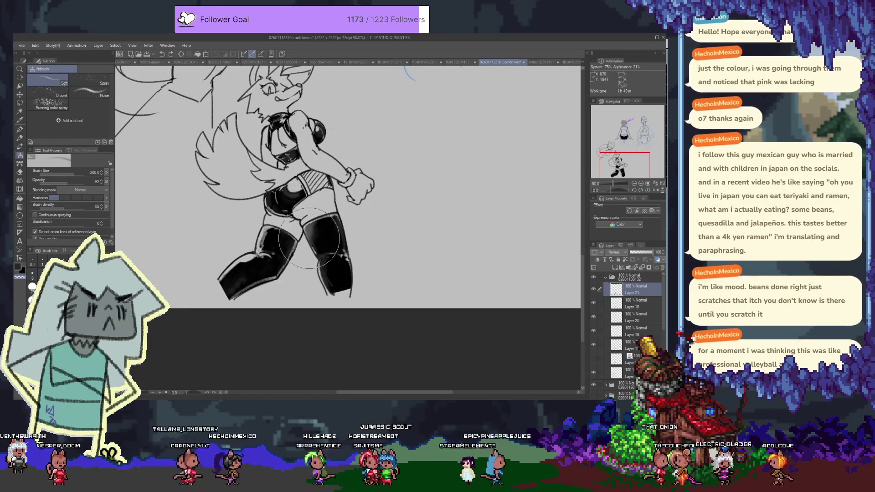
mouse_move(317, 237)
left_mouse_down()
mouse_move(334, 277)
mouse_move(326, 216)
left_mouse_up()
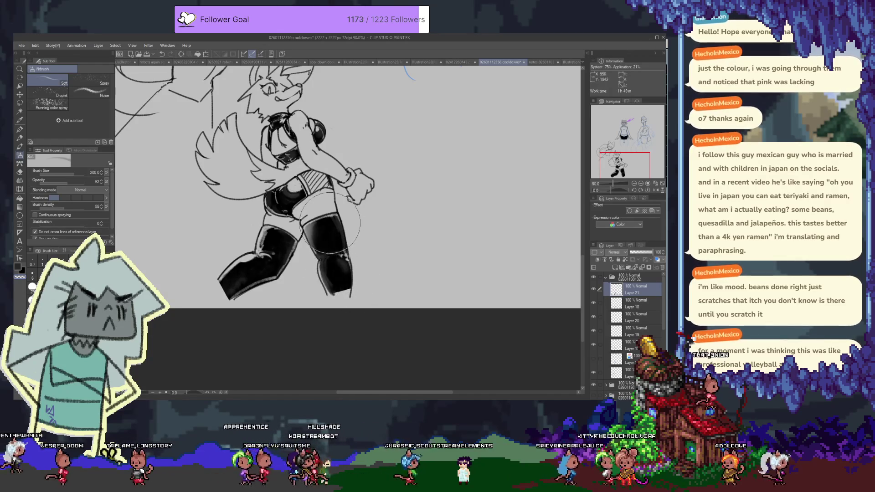
mouse_move(282, 253)
left_mouse_down()
mouse_move(264, 247)
mouse_move(280, 197)
left_mouse_up()
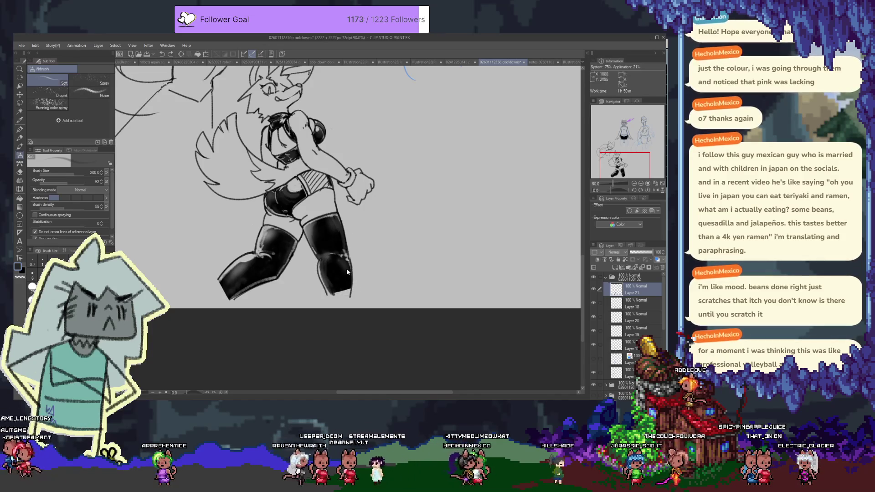
Return to Mechanical pencil 3 and add a new Layer 22 above Layer 21
key("p")
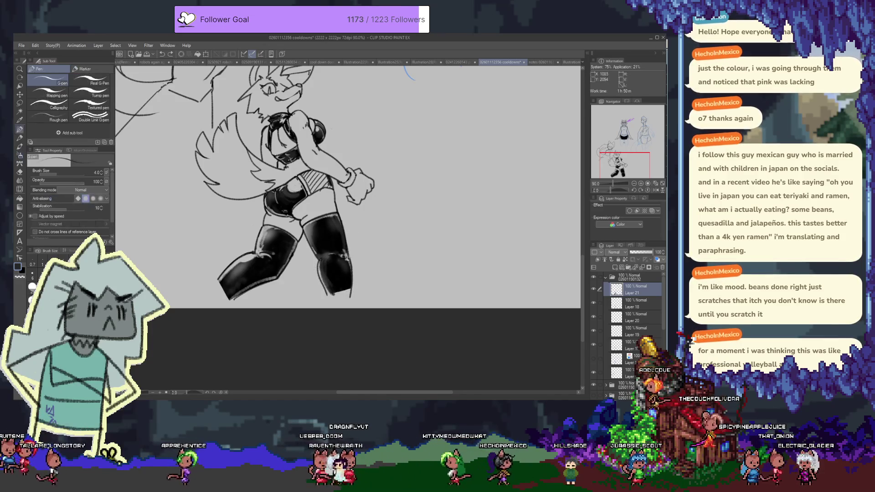
key("p")
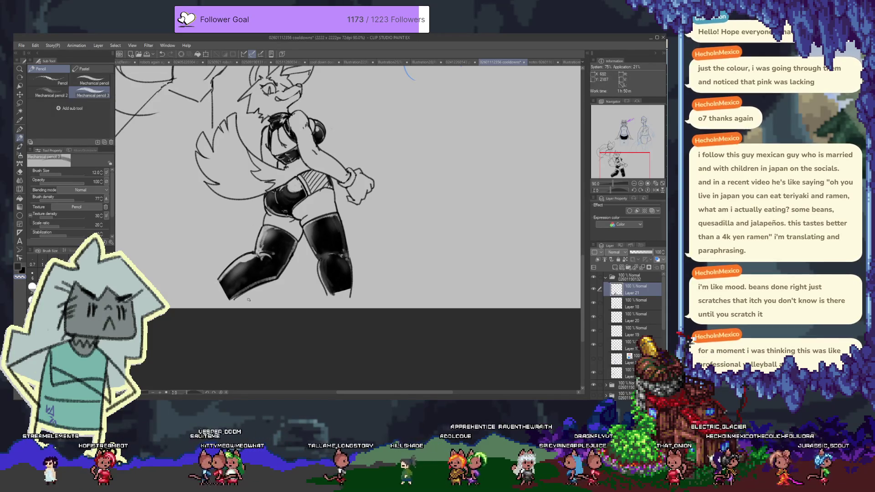
scroll(351, 274, "up", 3)
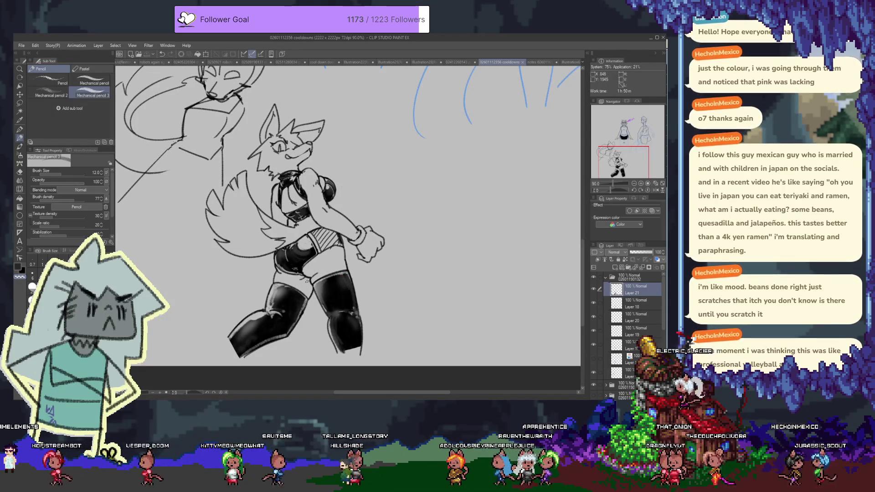
left_click(616, 268)
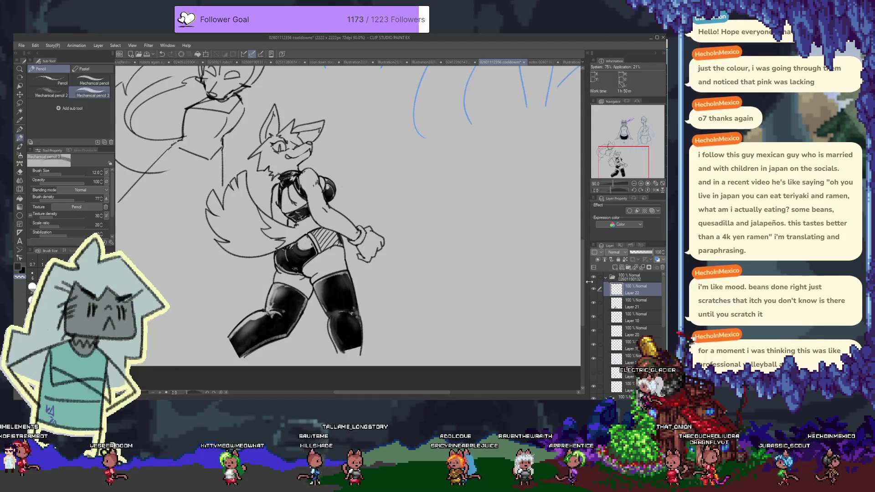
Select Layer 21 with the G-pen active and turn on its Layer Color tint
key("p")
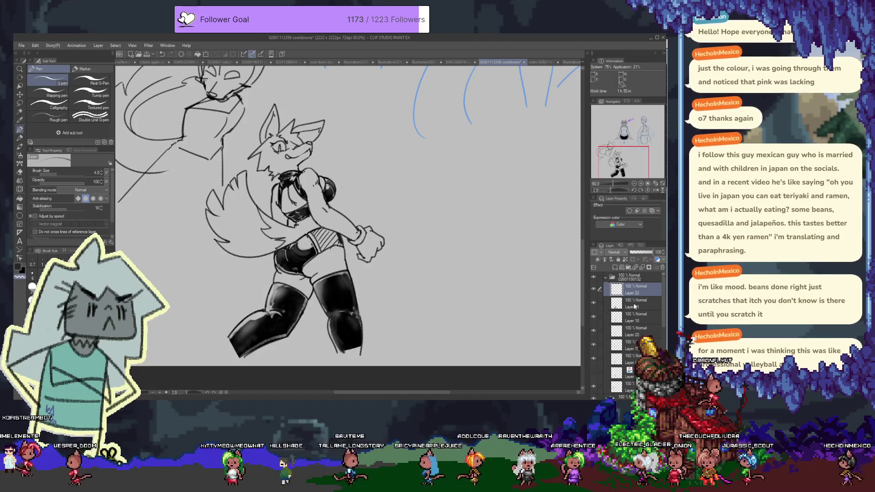
left_click(646, 297)
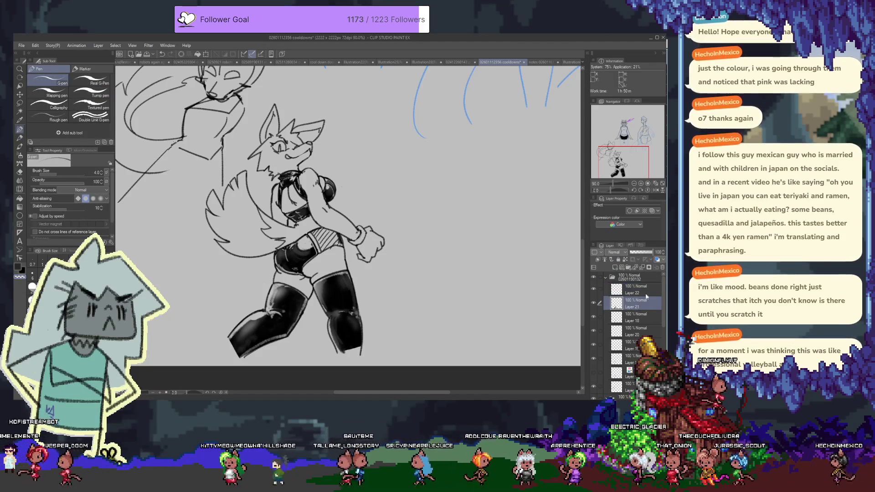
left_click(657, 260)
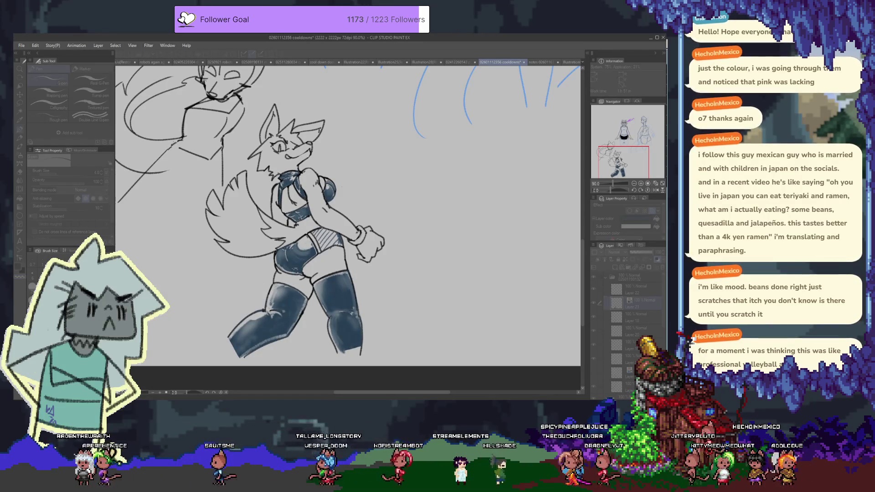
Change Layer 21's layer colour from dark blue to a bright blue in the colour dialog
left_click(601, 250)
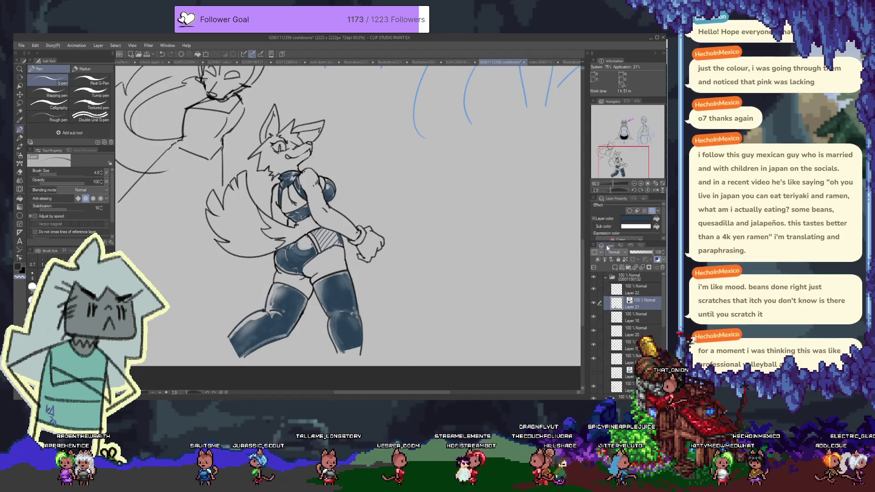
left_click(629, 223)
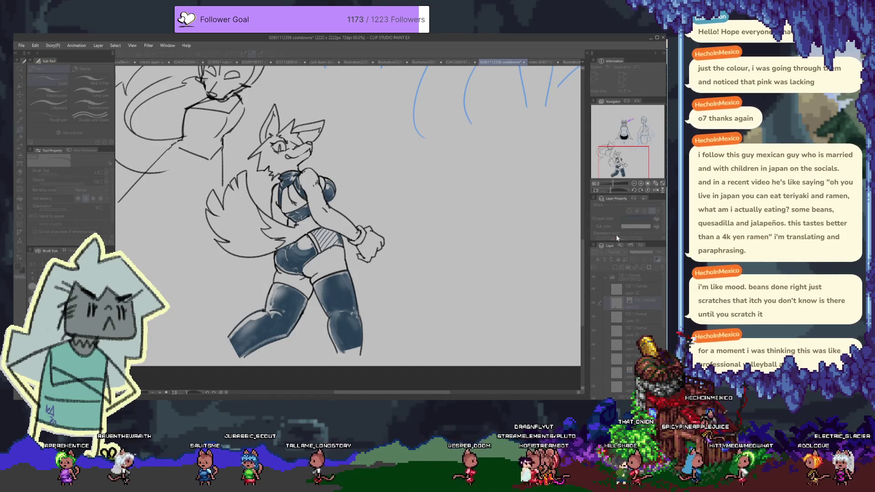
left_click(618, 236)
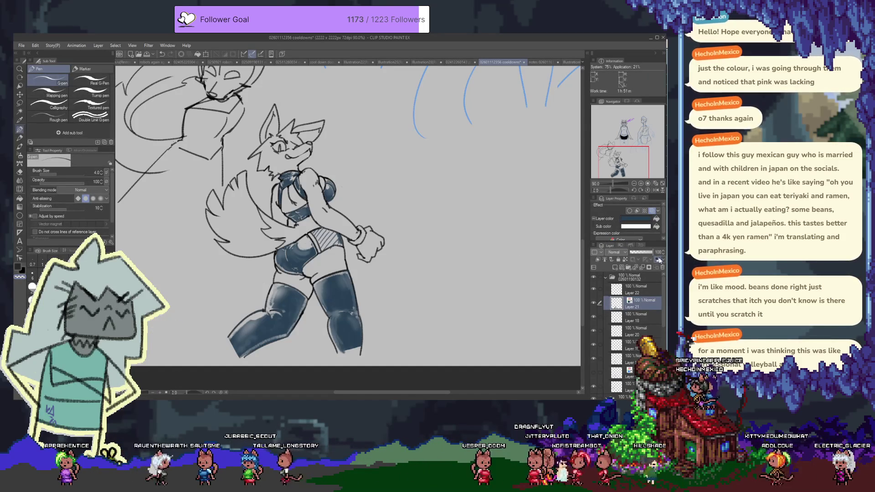
left_click(659, 260)
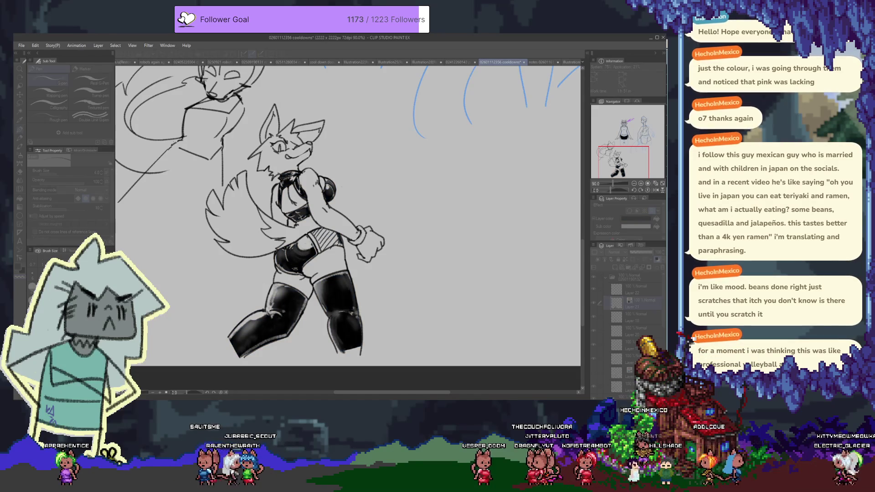
left_click(146, 261)
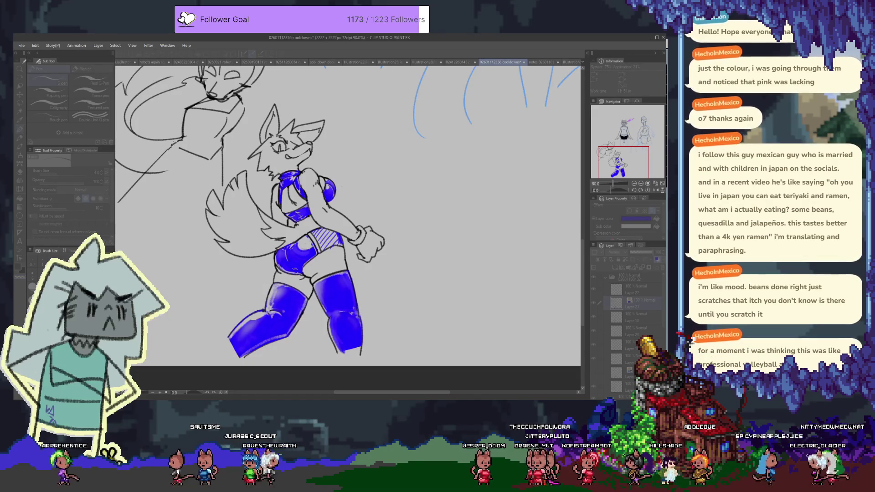
key("Return")
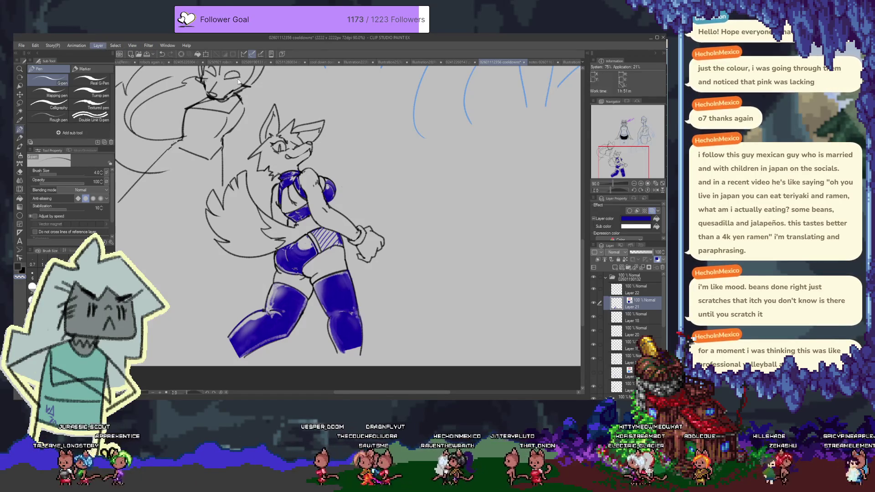
Add a Hue/Saturation/Luminosity correction layer via Ctrl+U that shifts the outfit to lime green
key("ctrl+u")
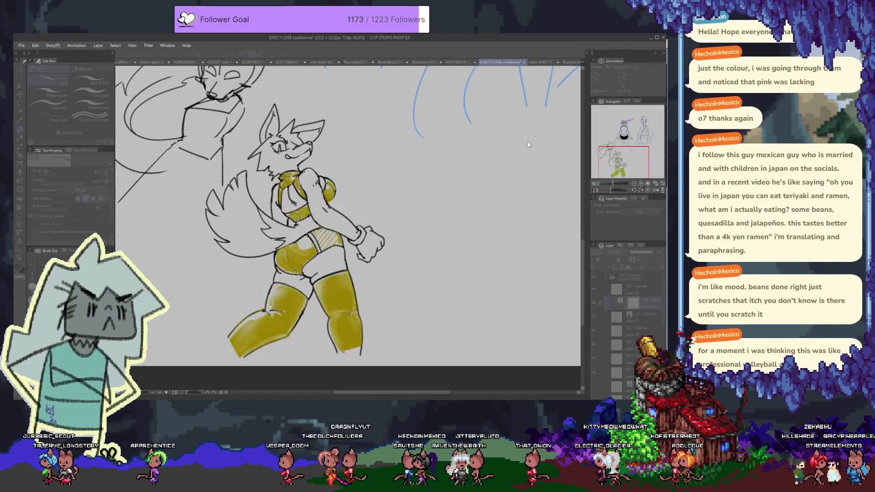
key("Return")
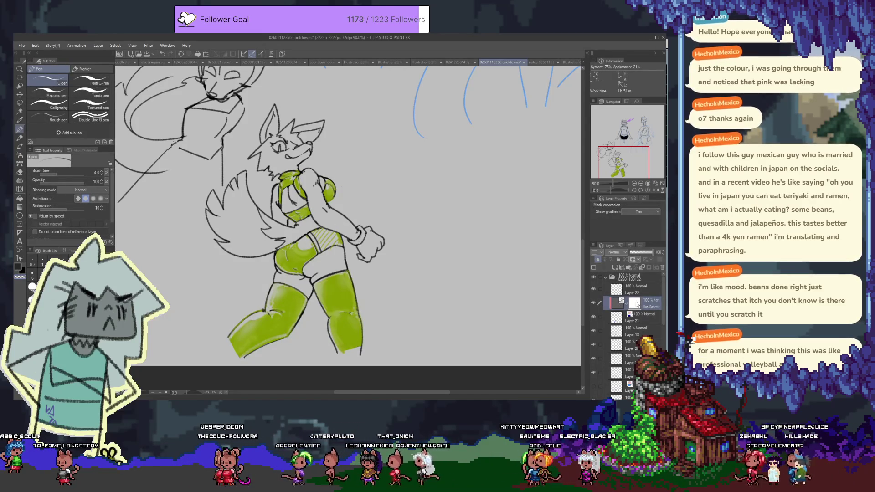
key("e")
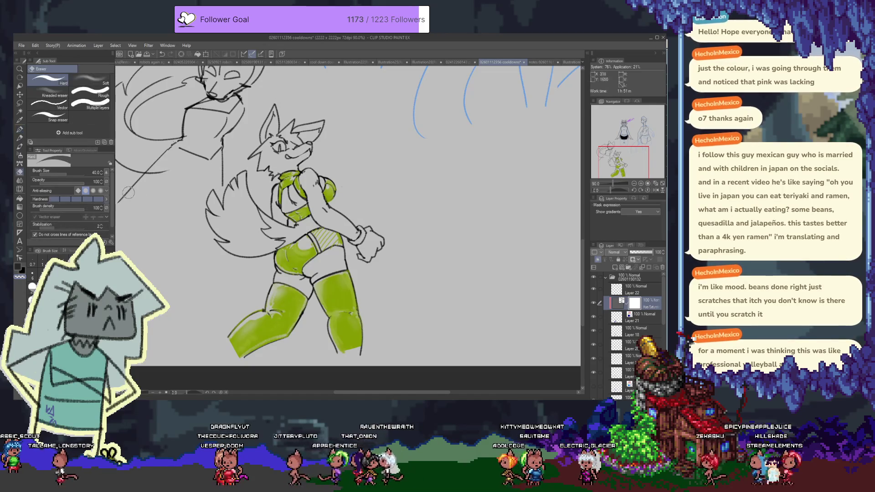
left_click(90, 80)
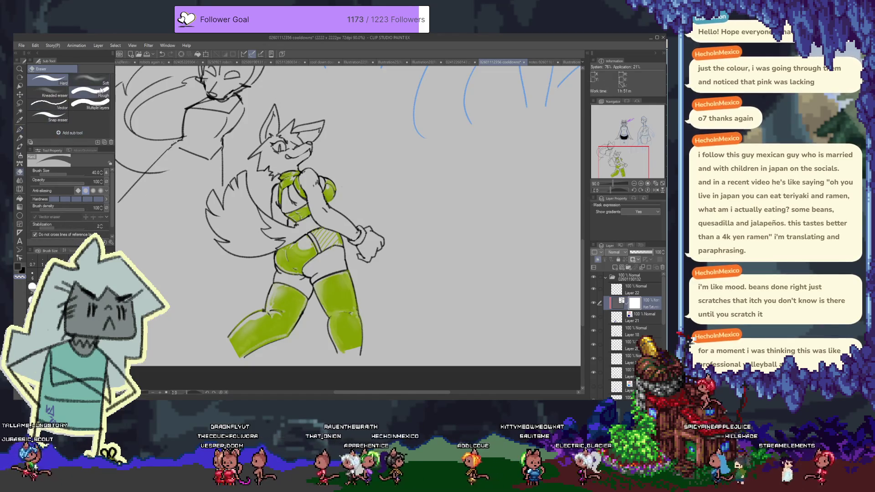
Soft-erase the green from the hips and chest, then readjust the correction's hue toward purple and magenta
mouse_move(292, 284)
left_mouse_down()
mouse_move(291, 257)
mouse_move(279, 298)
mouse_move(335, 274)
left_mouse_up()
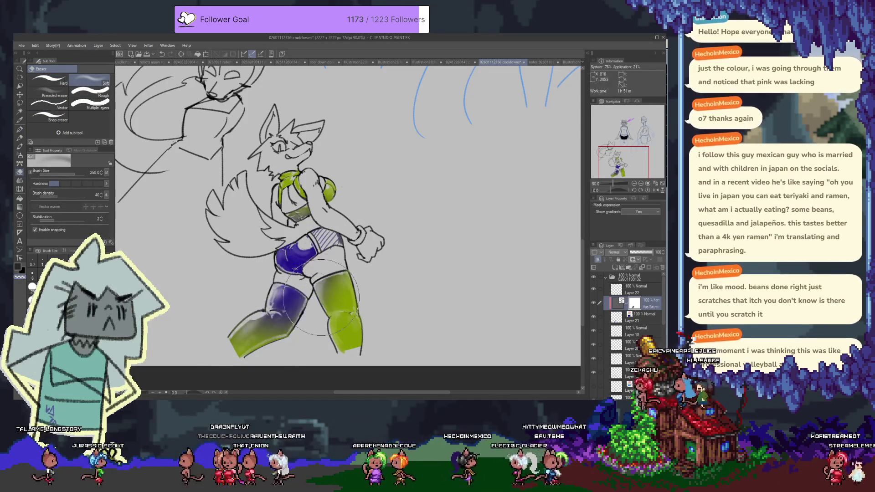
left_click_drag(330, 205, 303, 208)
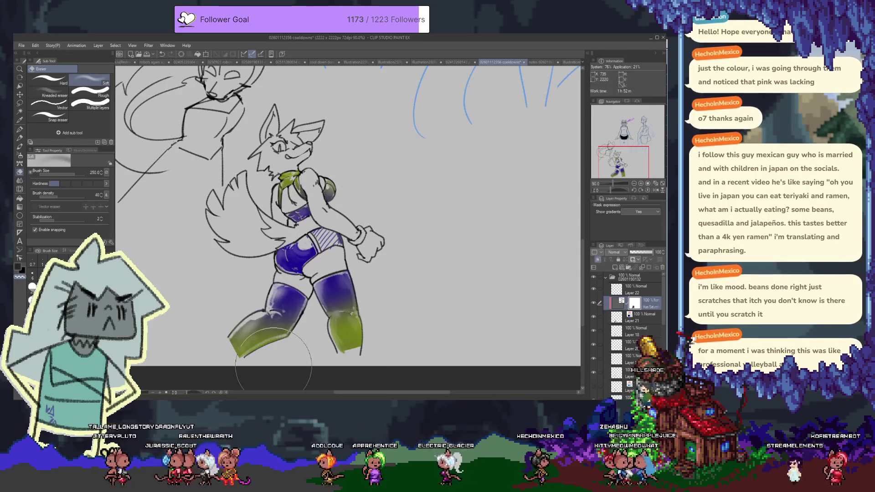
double_click(620, 309)
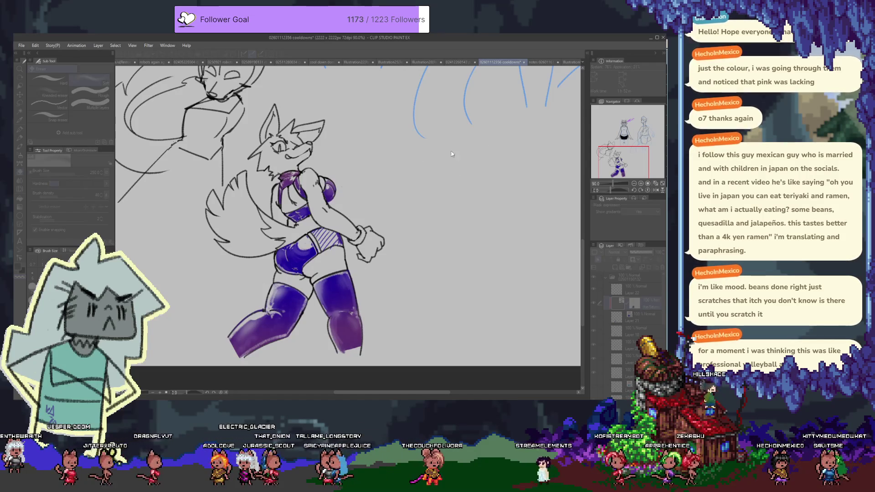
key("ctrl+z")
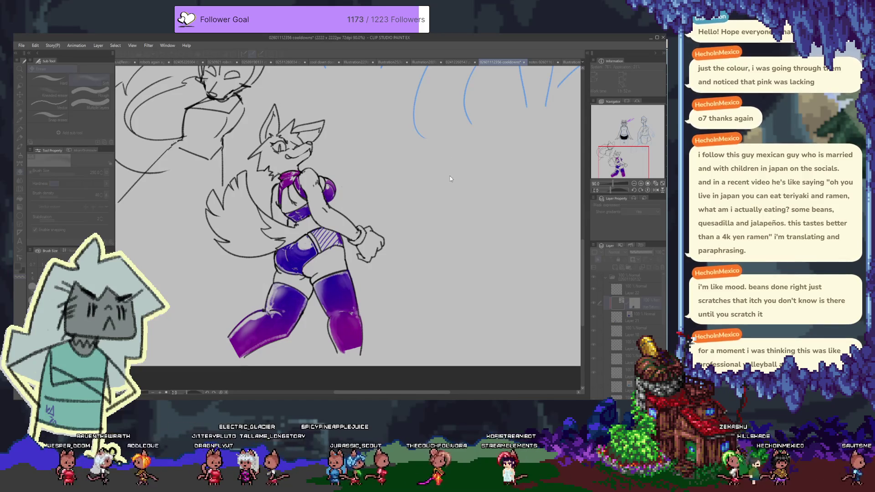
Compare colour versions with undo/redo, keep the blue-teal result, and drop the gradient layer to 0% opacity
key("ctrl+z")
key("ctrl+y")
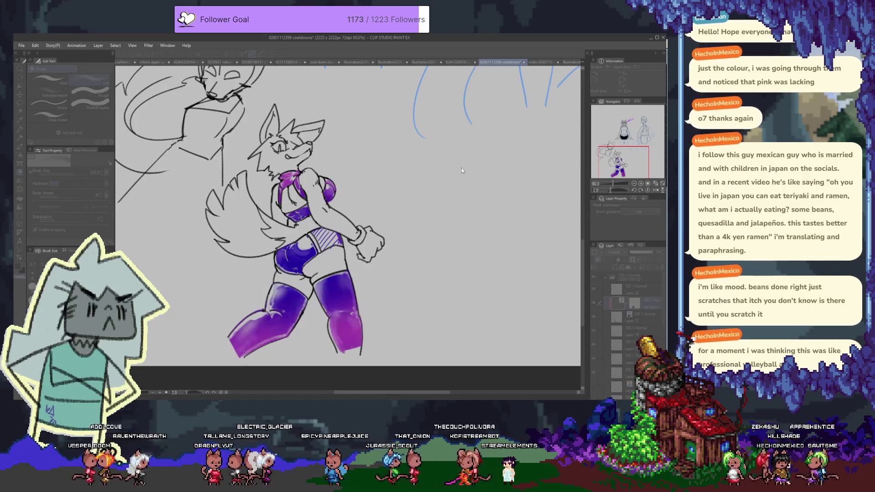
key("ctrl+y")
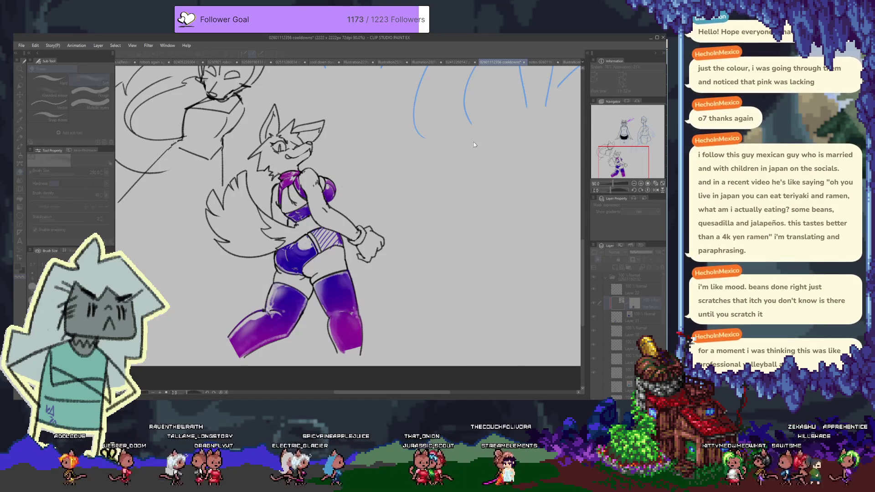
key("ctrl+y")
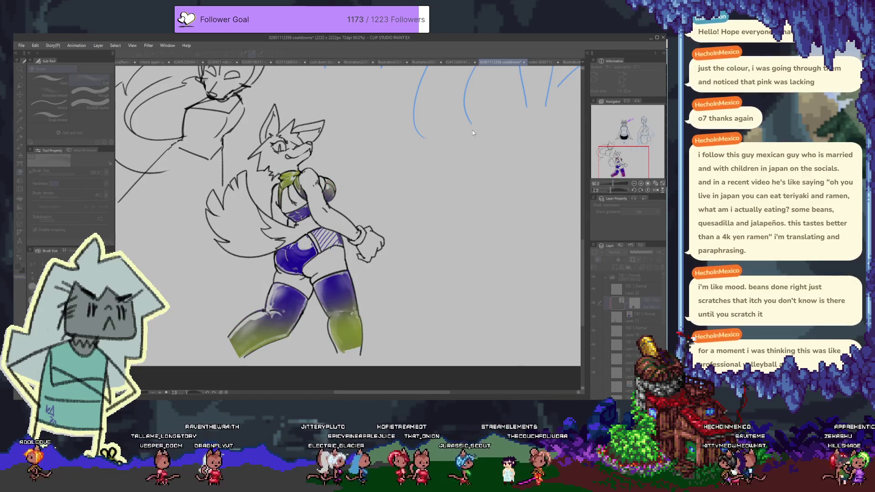
key("ctrl+z")
key("ctrl+y")
key("ctrl+y")
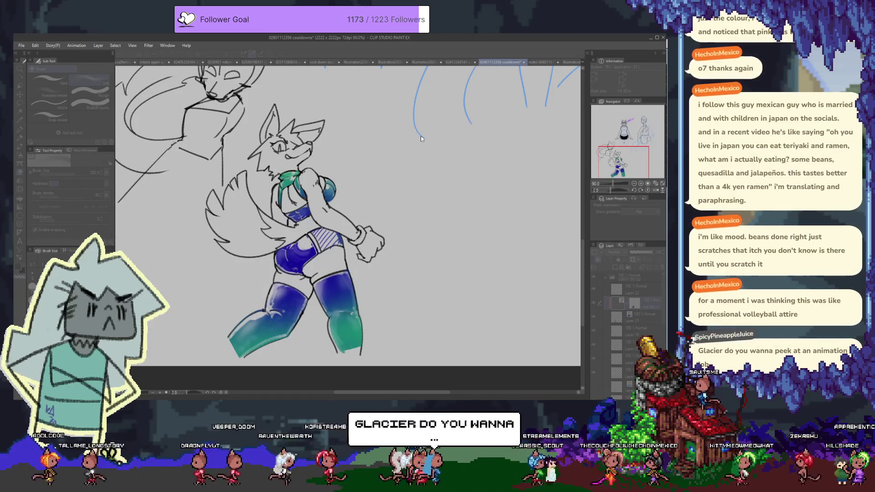
key("ctrl+z")
key("ctrl+y")
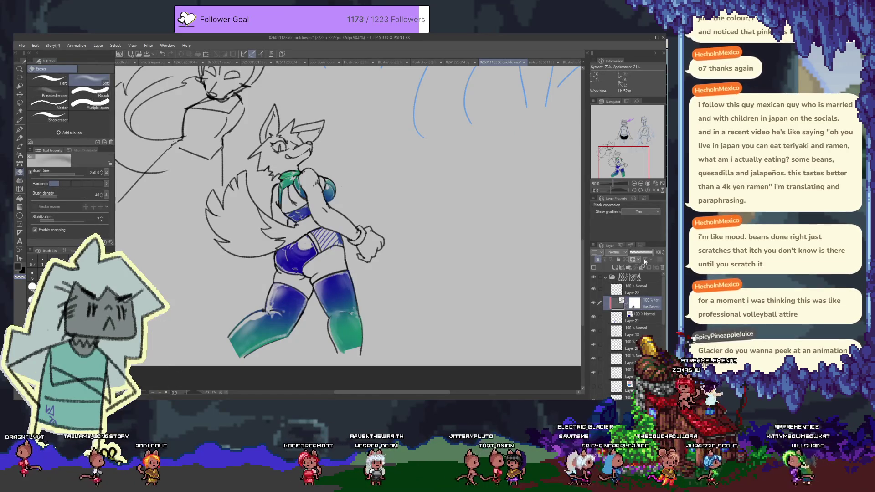
mouse_move(651, 255)
left_mouse_down()
mouse_move(617, 260)
mouse_move(661, 259)
left_mouse_up()
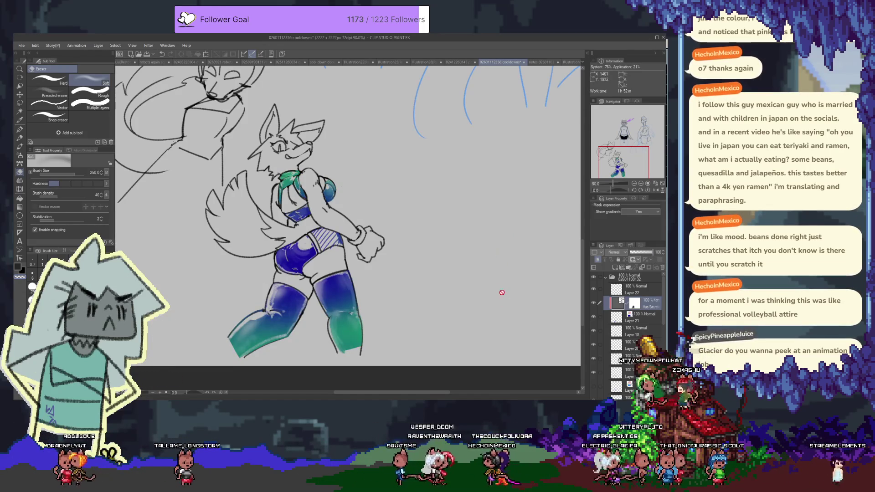
Shift Layer 21's hue so the top and shorts turn magenta and the stockings fade from purple to blue
left_click(629, 318)
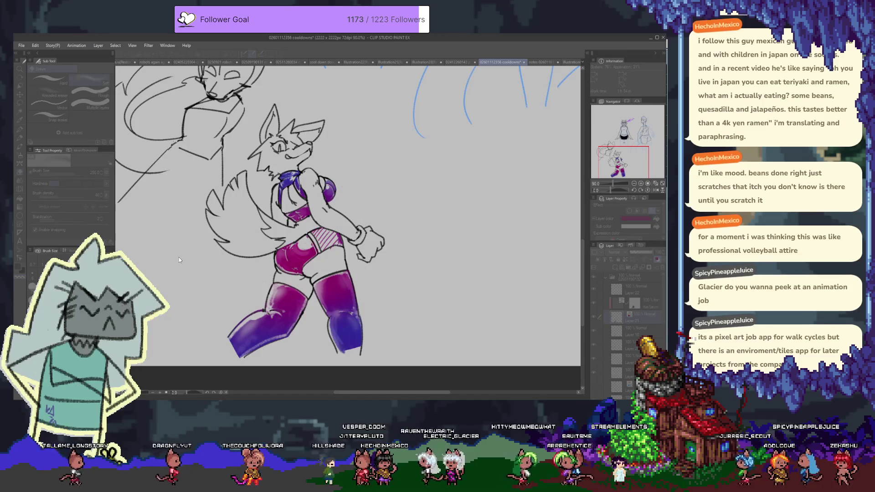
key("Return")
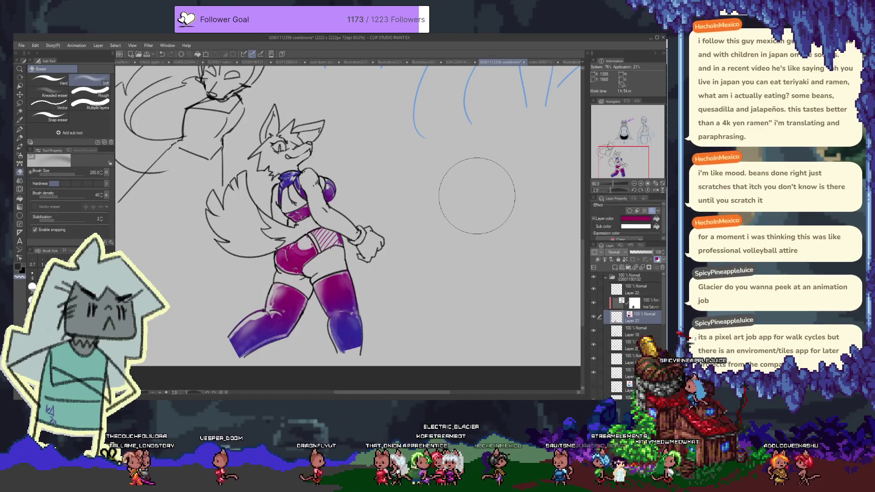
Switch to Layer 22 with the G-pen and undo the stray line beside the fox's head
left_click(645, 292)
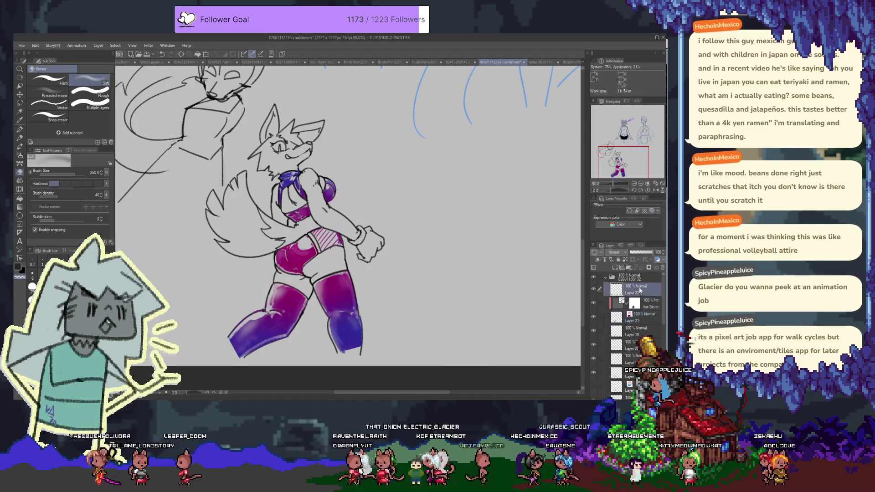
key("p")
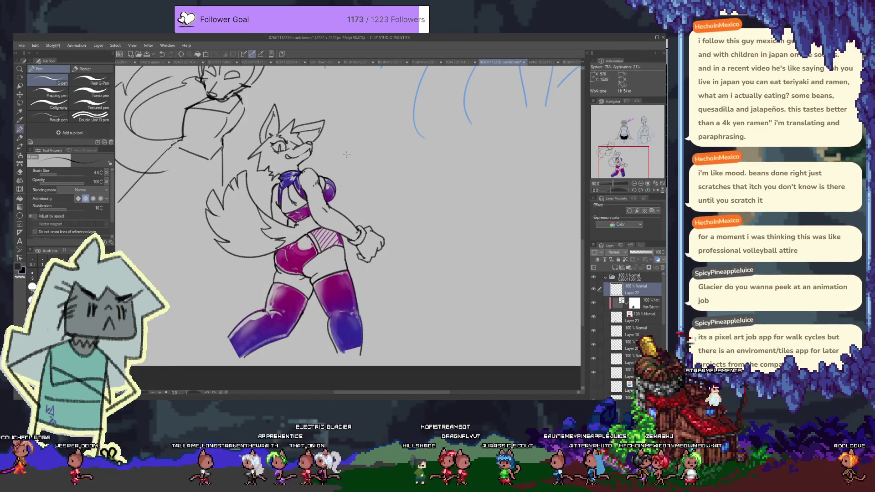
key("ctrl+z")
Zoom in beside the fox's head and ink a handwritten signature ending in digits like 1 and 6
scroll(329, 157, "up", 4)
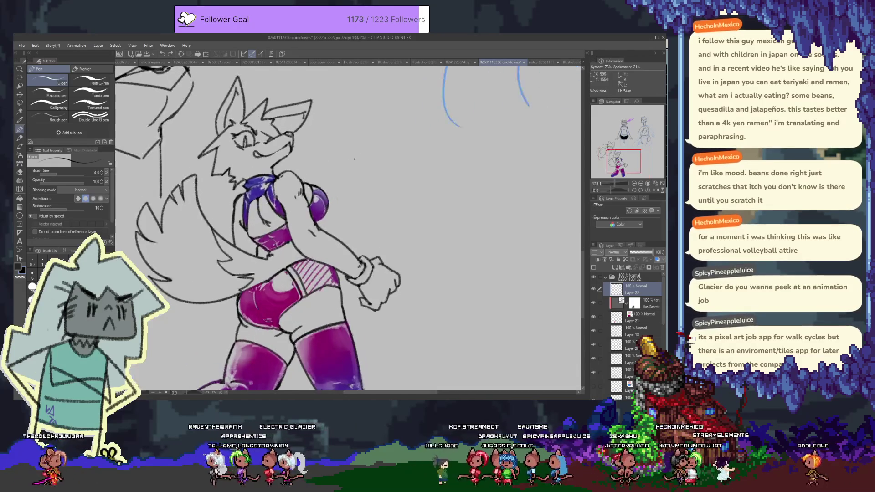
left_click_drag(329, 157, 321, 199)
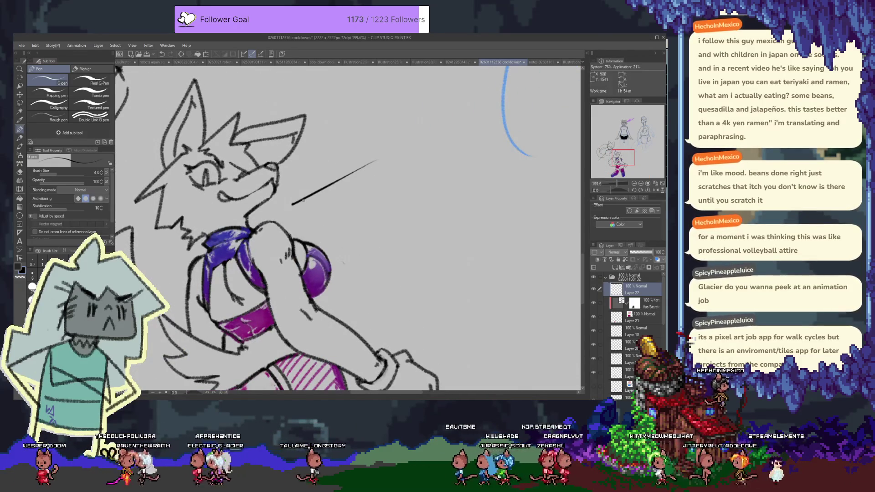
key("ctrl+z")
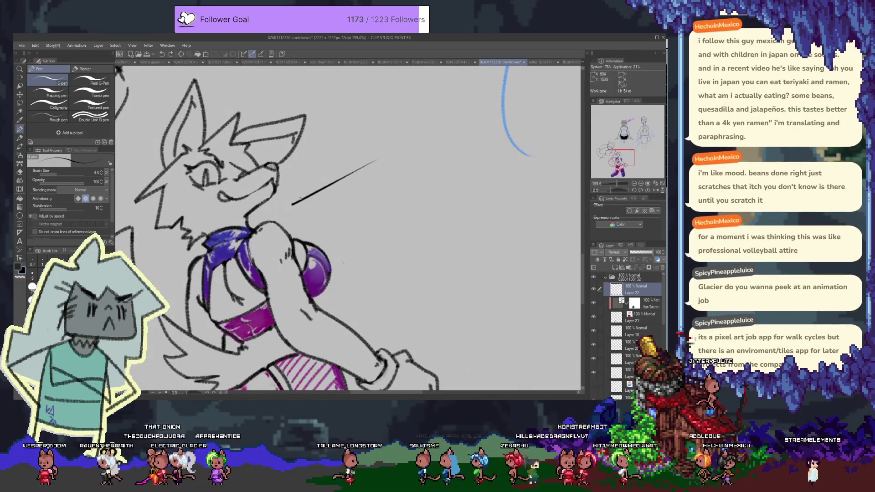
left_click_drag(325, 174, 343, 172)
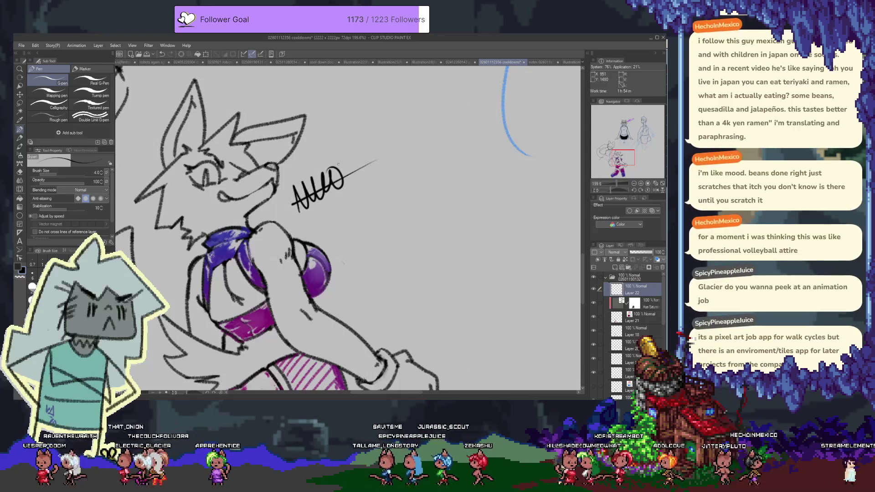
key("ctrl+z")
key("ctrl+z")
key("ctrl+z")
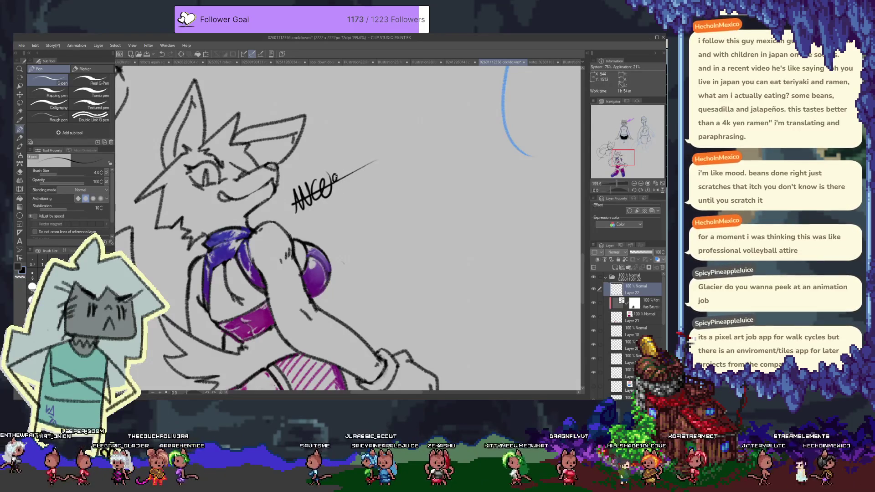
left_click_drag(345, 165, 343, 176)
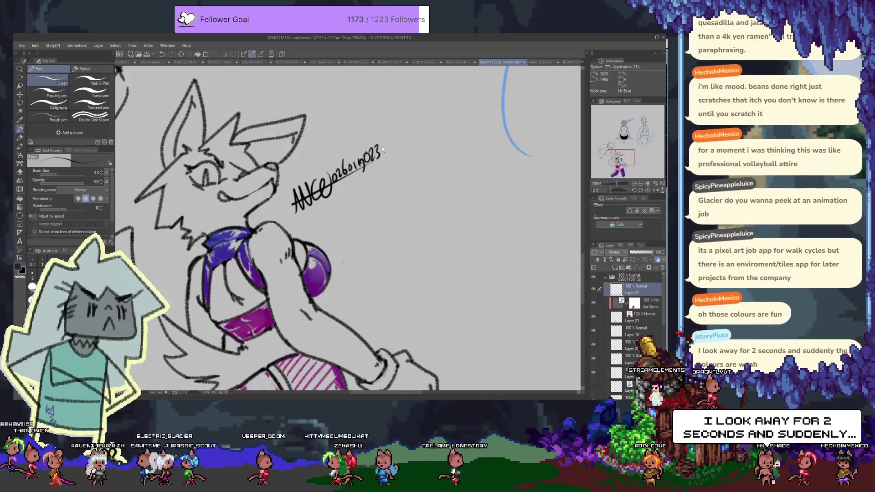
left_click_drag(387, 138, 384, 151)
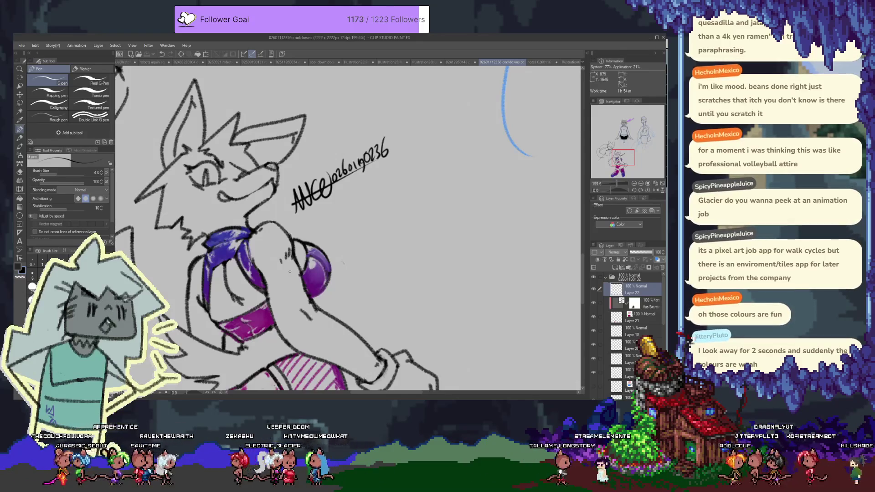
scroll(289, 272, "down", 3)
scroll(336, 284, "down", 3)
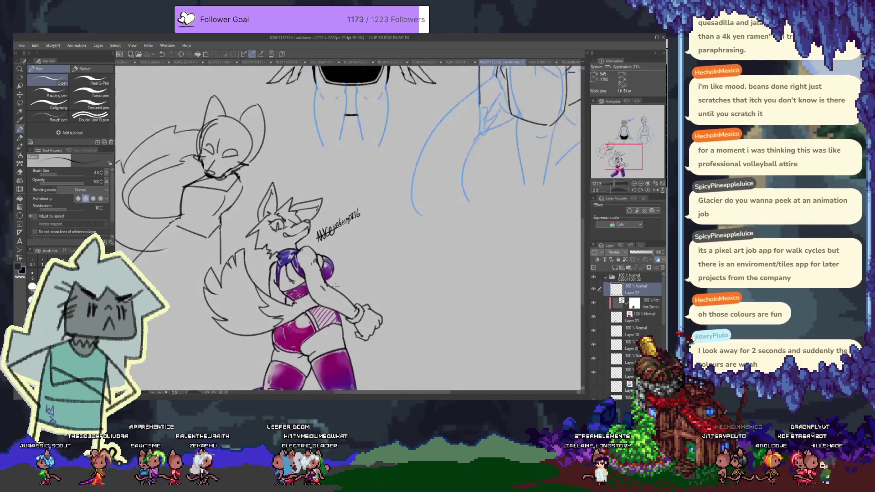
Select Layer 21 and toggle its layer colour off and back on to compare
scroll(336, 299, "down", 1)
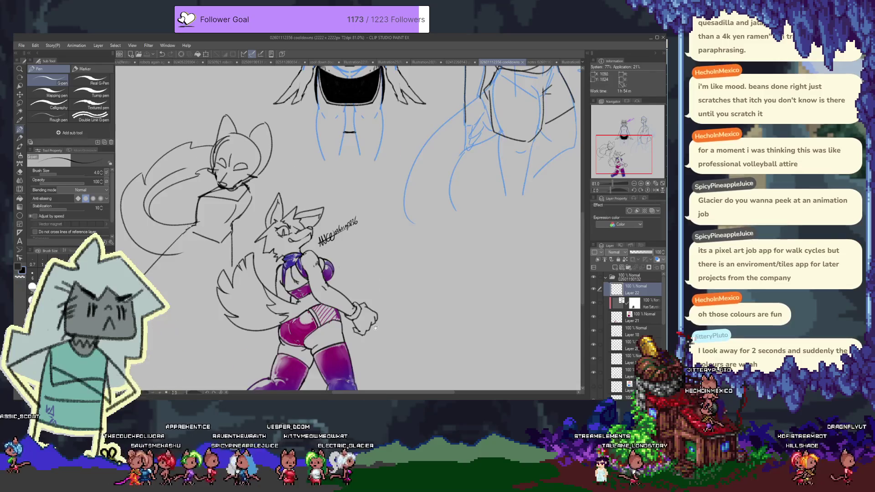
scroll(338, 296, "down", 3)
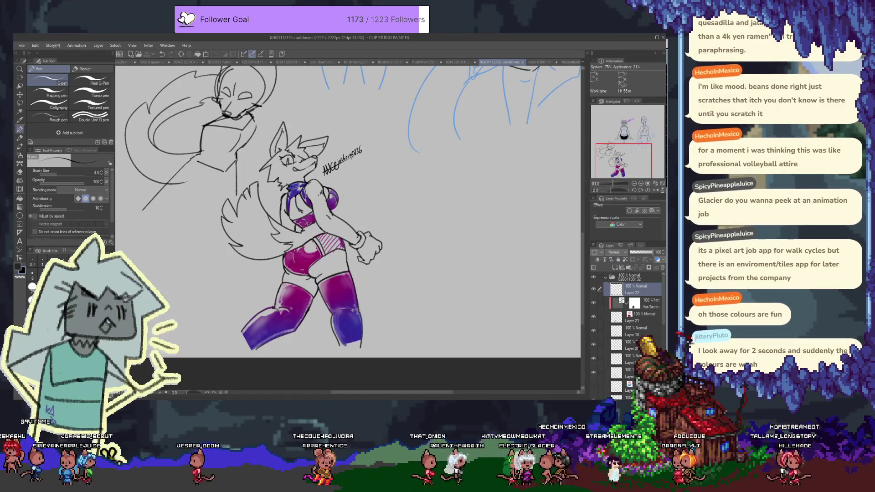
left_click(644, 319)
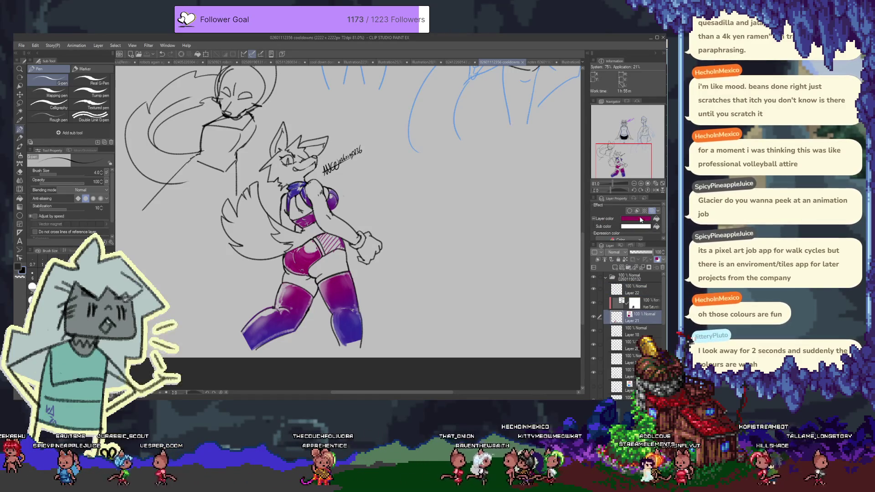
left_click(657, 260)
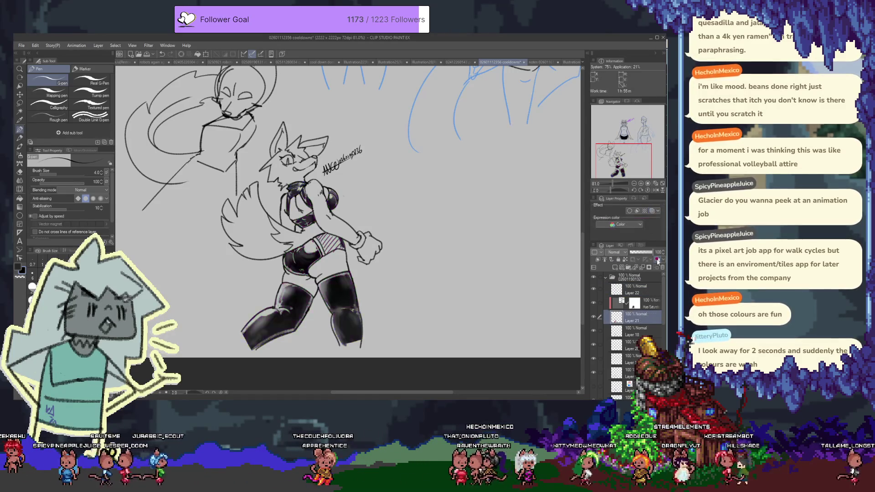
left_click(657, 260)
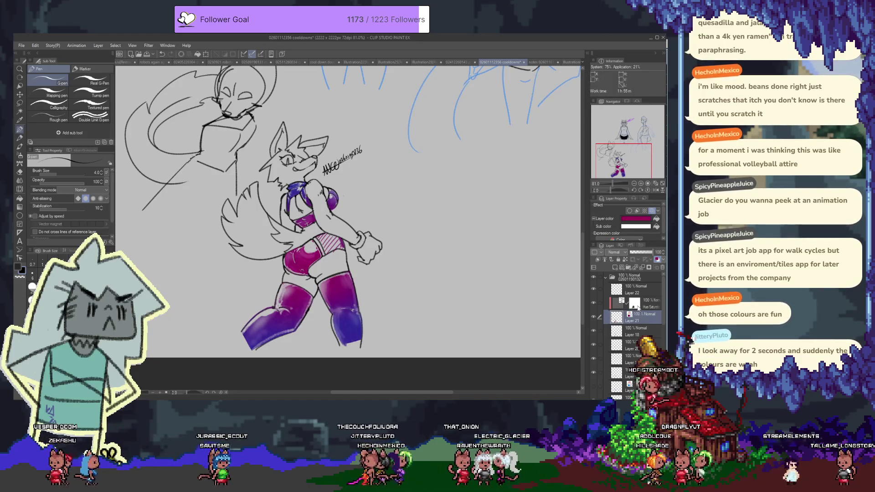
Move the hue-correction mask up so the outfit turns magenta and the boots purple-blue
left_click(637, 306)
key("k")
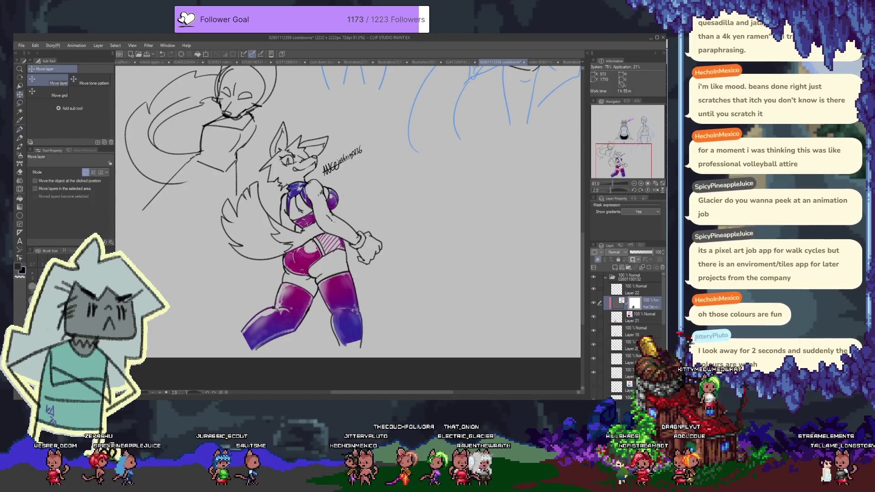
left_click_drag(415, 275, 407, 169)
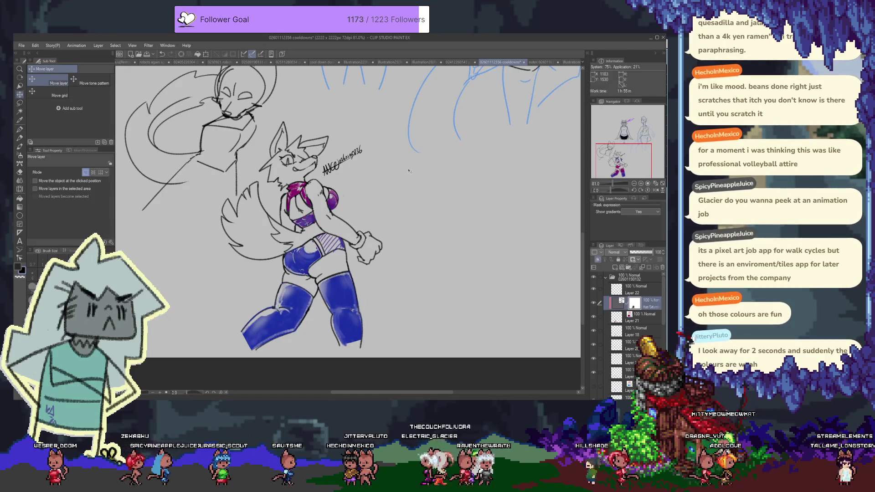
left_click_drag(409, 335, 390, 284)
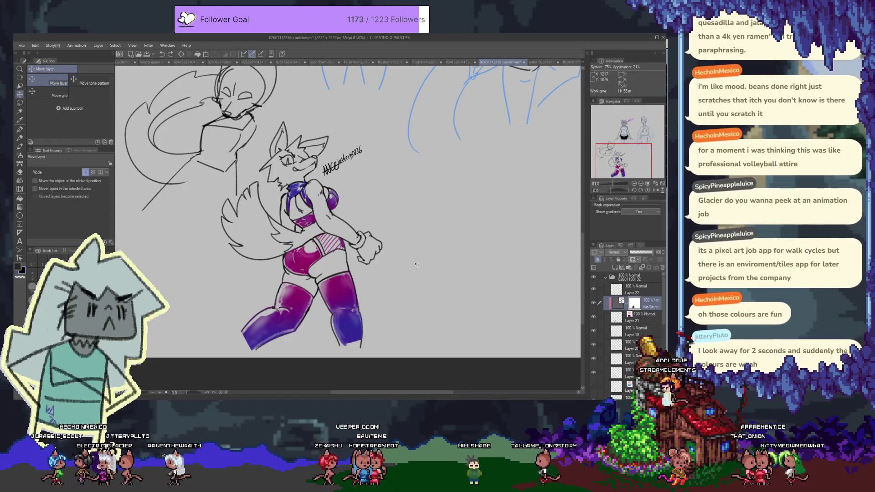
Shift the correction layer's hue toward green so the outfit grades from magenta to green
key("alt+Tab")
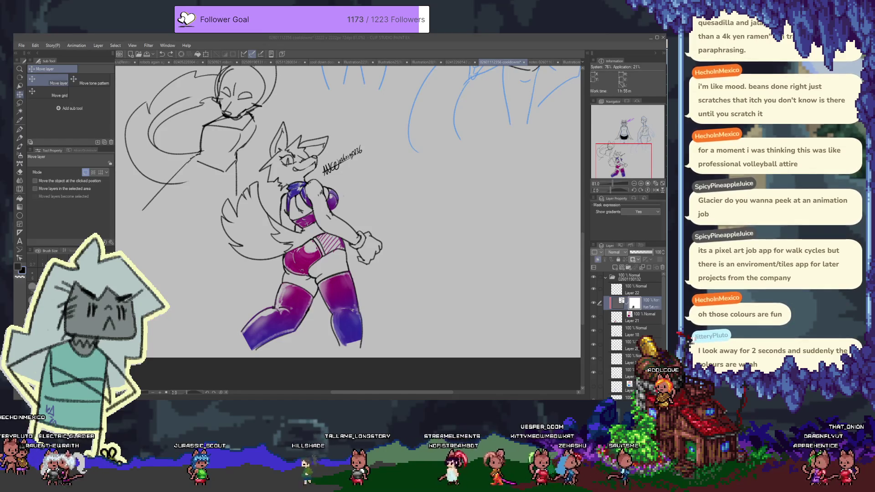
left_click(483, 294)
double_click(623, 304)
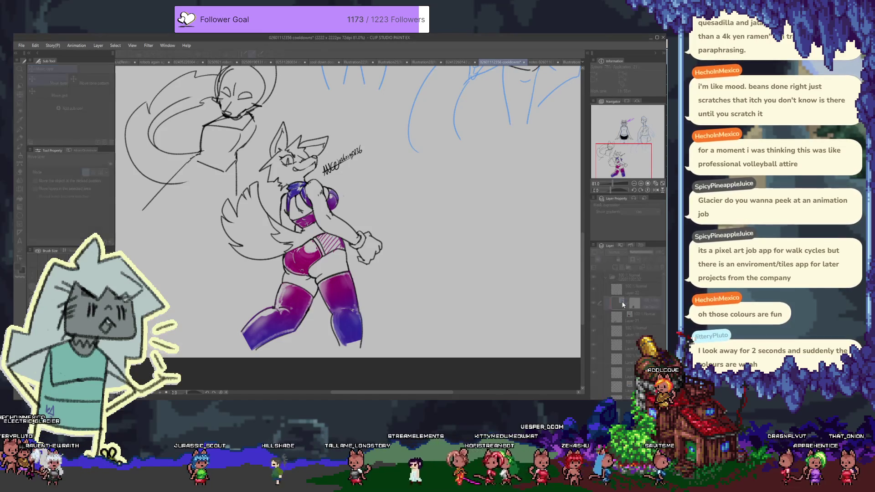
mouse_move(417, 143)
left_mouse_down()
mouse_move(379, 139)
mouse_move(531, 138)
left_mouse_up()
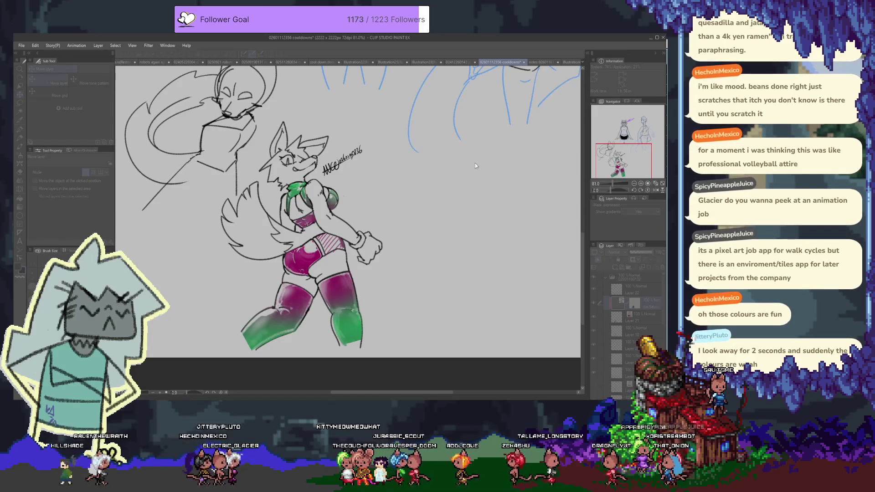
key("ctrl+z")
key("ctrl+y")
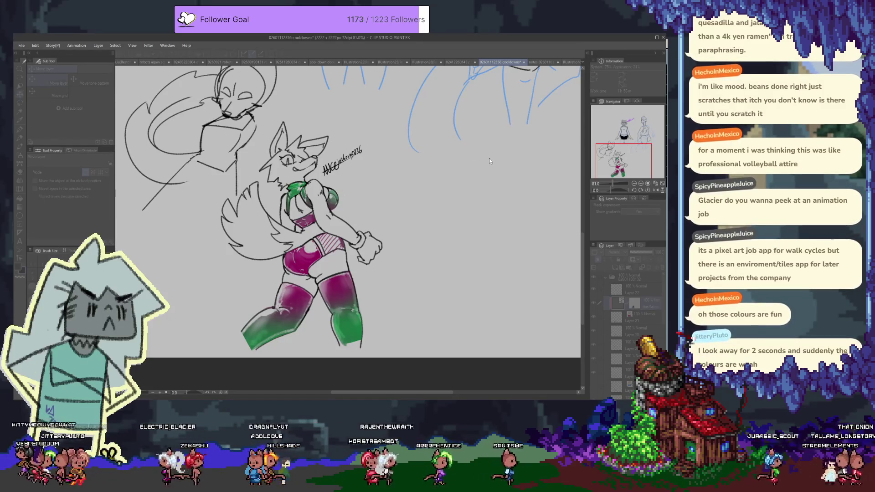
key("Return")
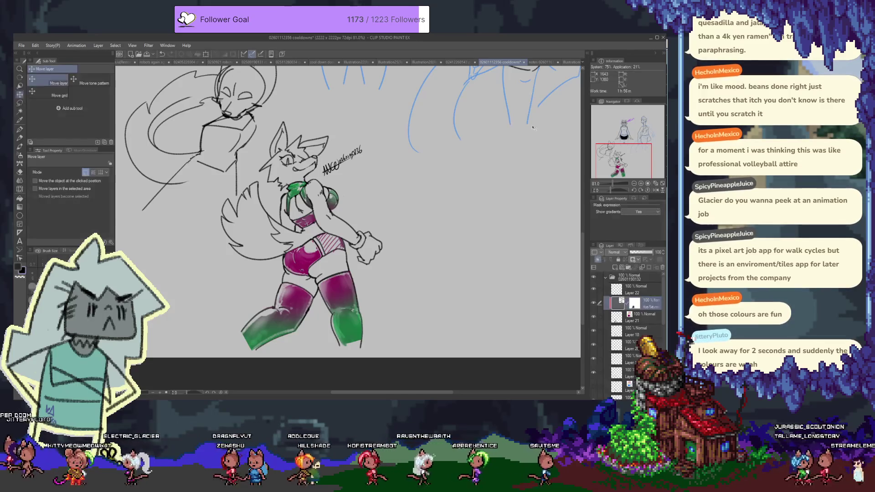
Compare the outfit with and without the correction, then set its opacity to 78%
key("ctrl+z")
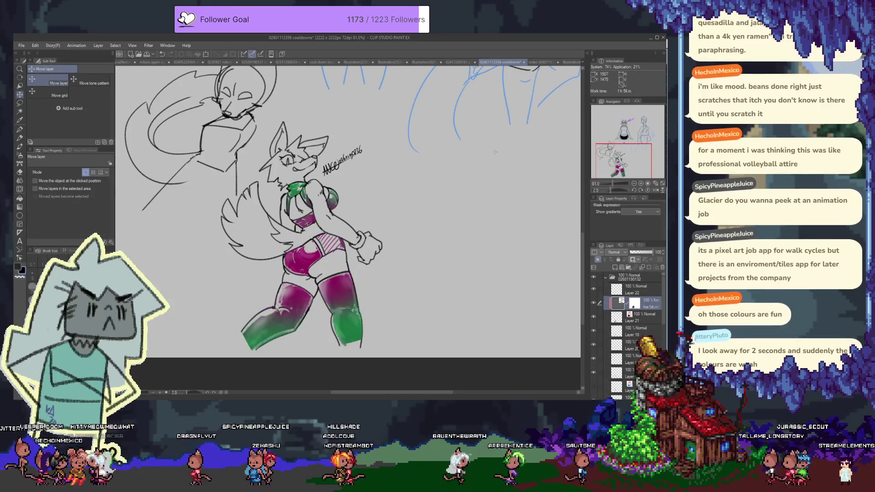
key("ctrl+y")
key("ctrl+z")
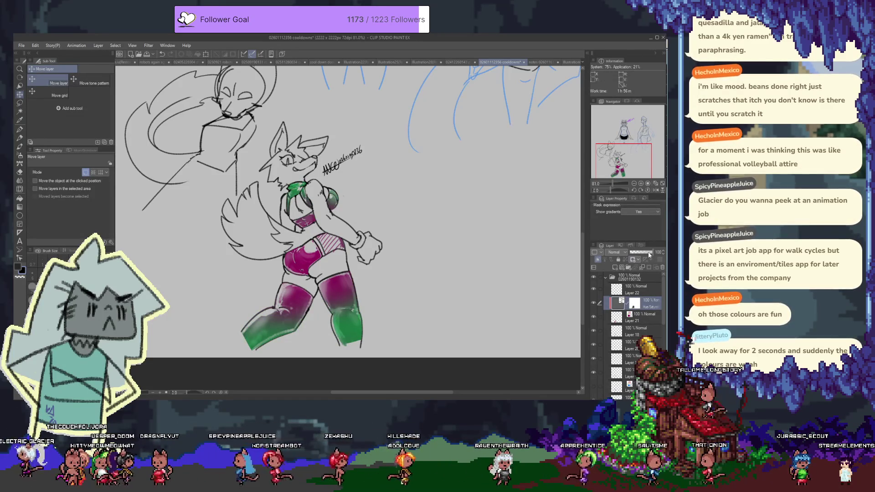
left_click_drag(654, 252, 654, 252)
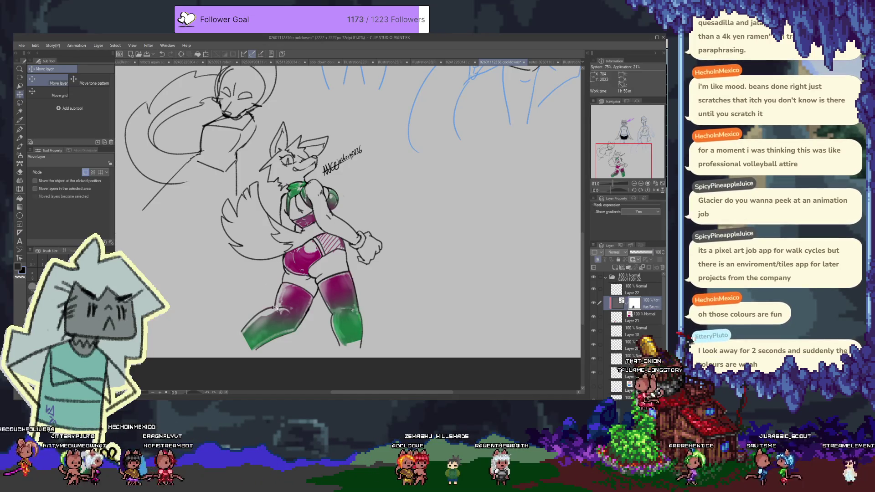
Tint the left stocking and airbrush magenta down the right leg and into the lower left leg
key("b")
left_click_drag(281, 288, 289, 303)
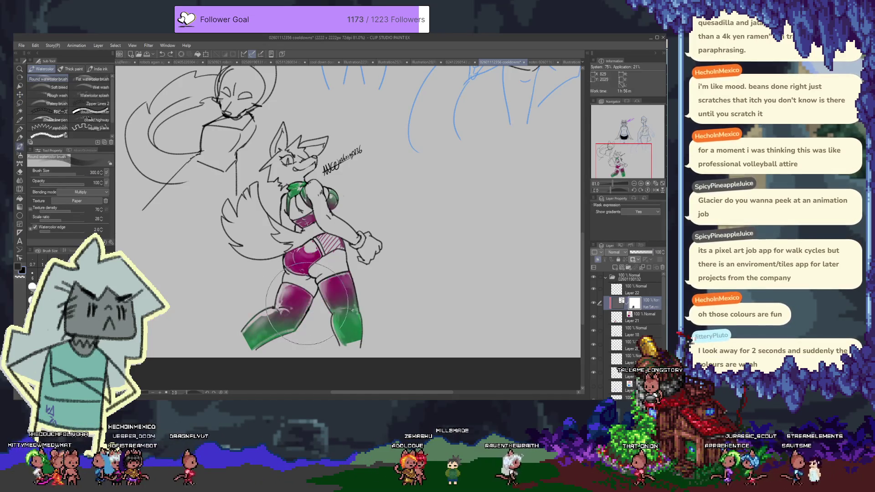
key("b")
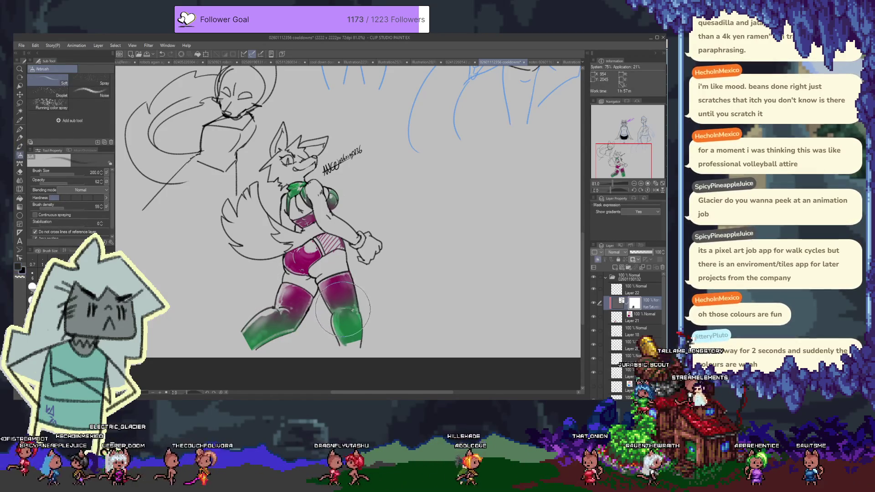
left_click_drag(343, 305, 355, 327)
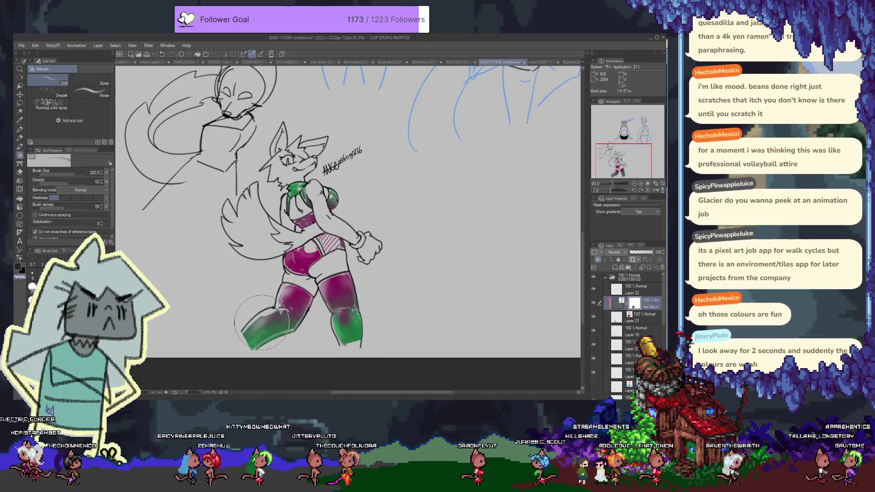
left_click_drag(261, 332, 302, 316)
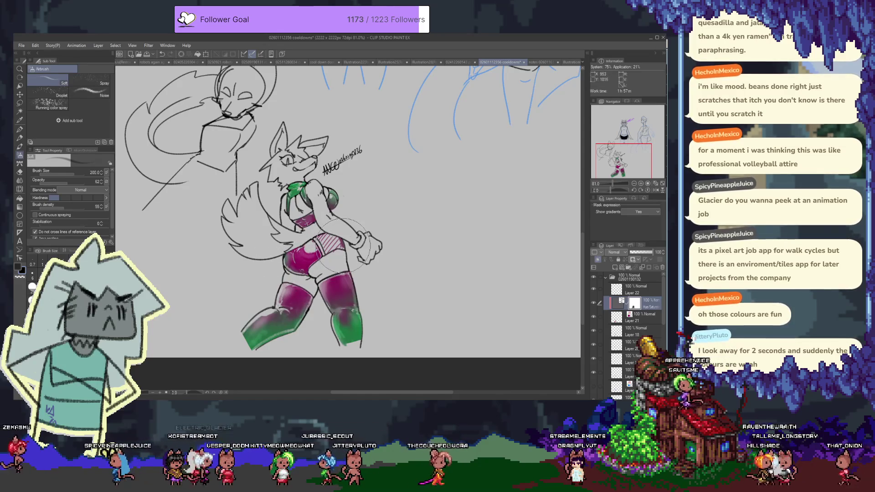
Airbrush deeper magenta over the right side of the chest
left_click_drag(337, 193, 299, 196)
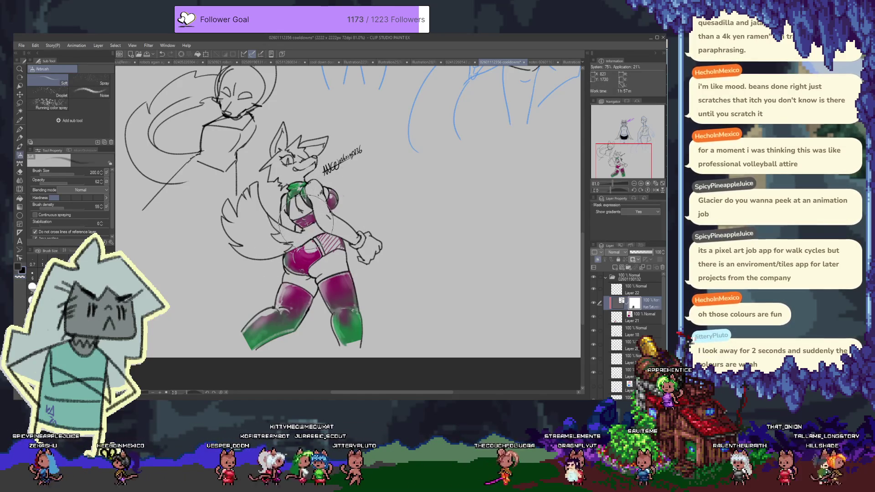
left_click_drag(310, 228, 304, 210)
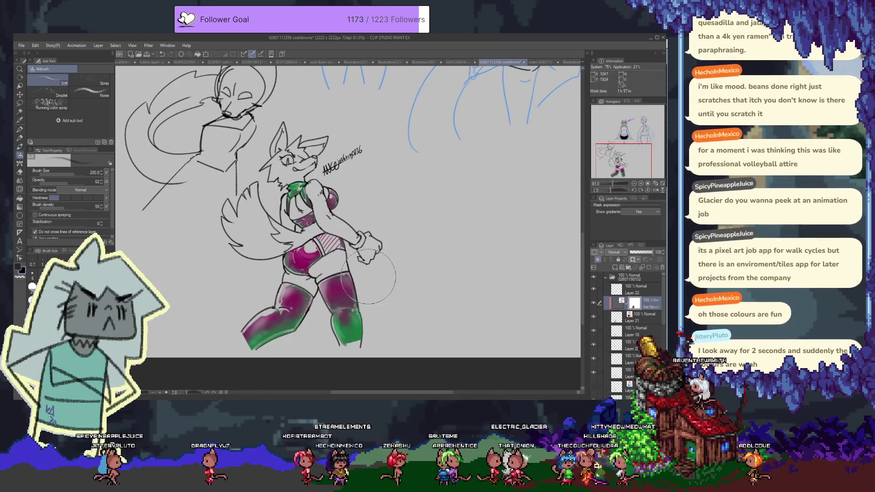
left_click_drag(321, 268, 311, 279)
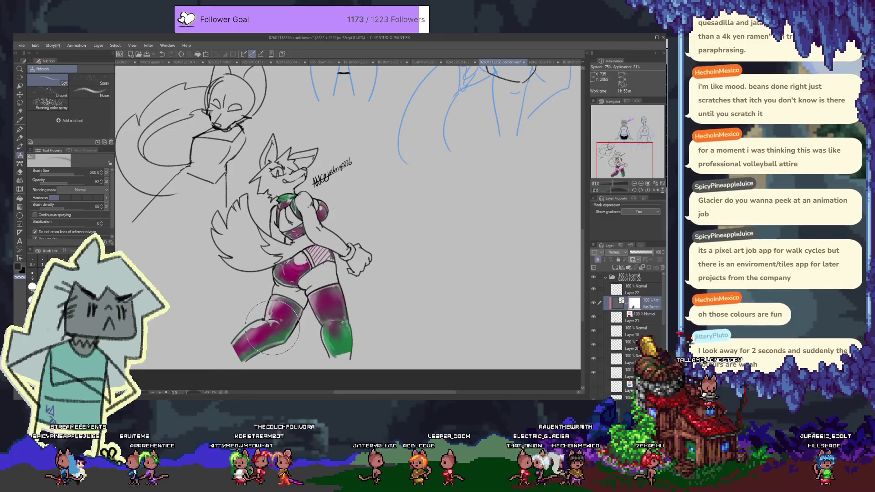
scroll(272, 328, "up", 5)
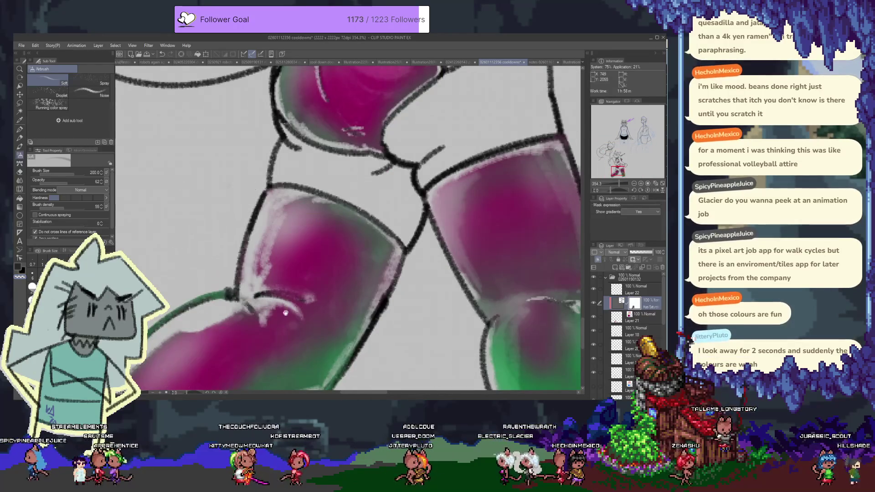
Airbrush green along the lower leg's edges, undoing one stray upper-edge stroke
scroll(298, 223, "up", 1)
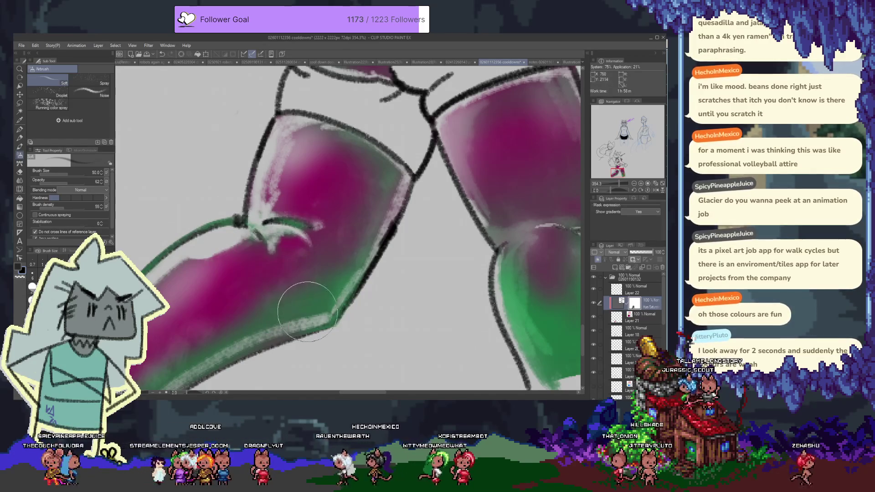
left_click_drag(291, 293, 335, 280)
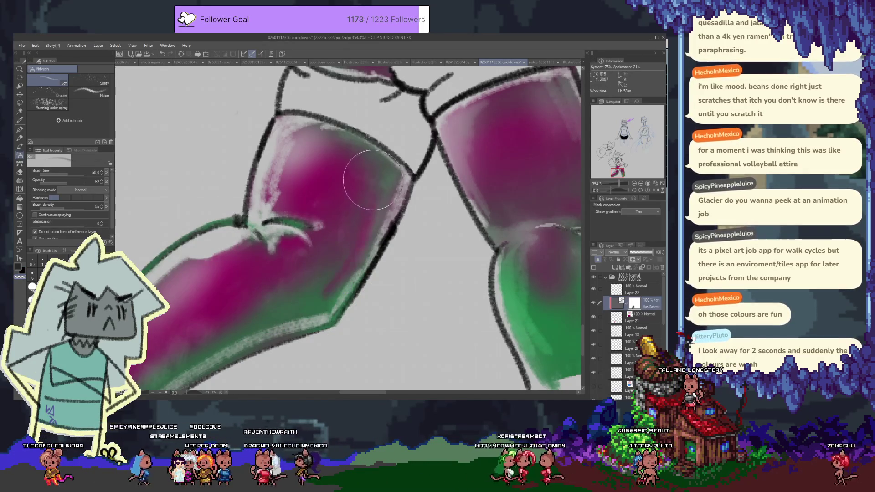
left_click_drag(330, 275, 366, 175)
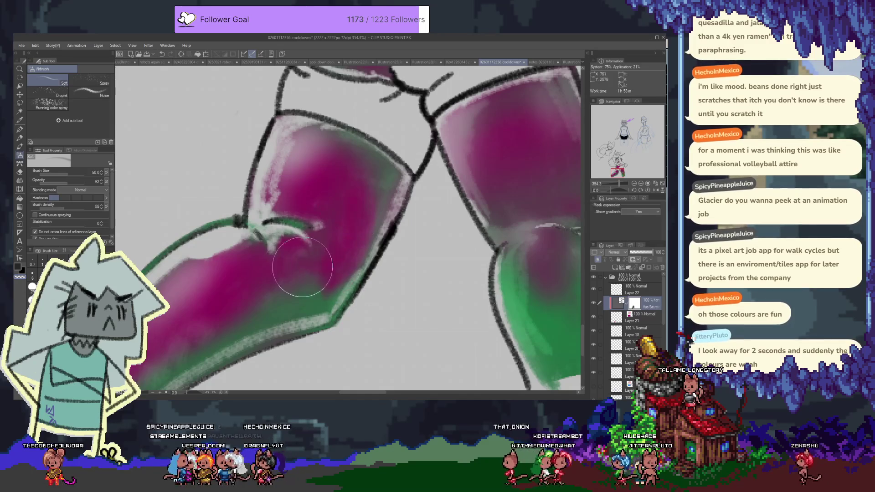
left_click_drag(303, 297, 356, 176)
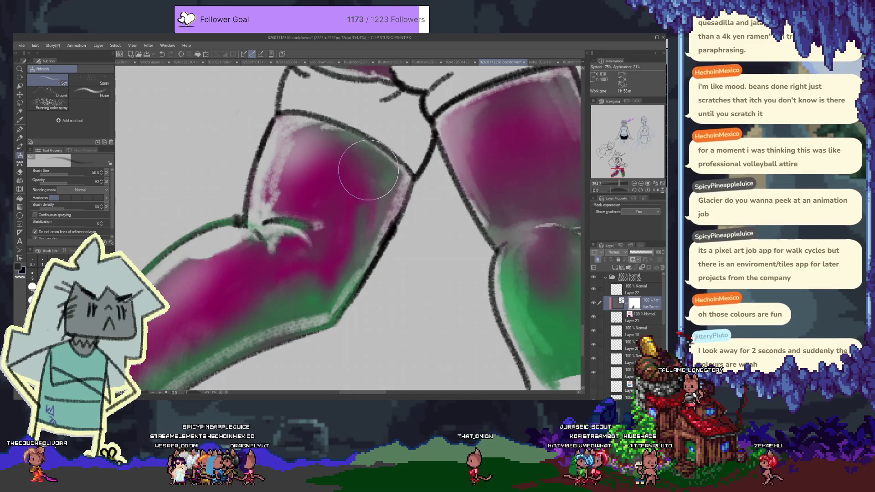
left_click_drag(342, 244, 360, 155)
key("ctrl+z")
mouse_move(297, 319)
left_mouse_down()
mouse_move(367, 265)
mouse_move(345, 222)
left_mouse_up()
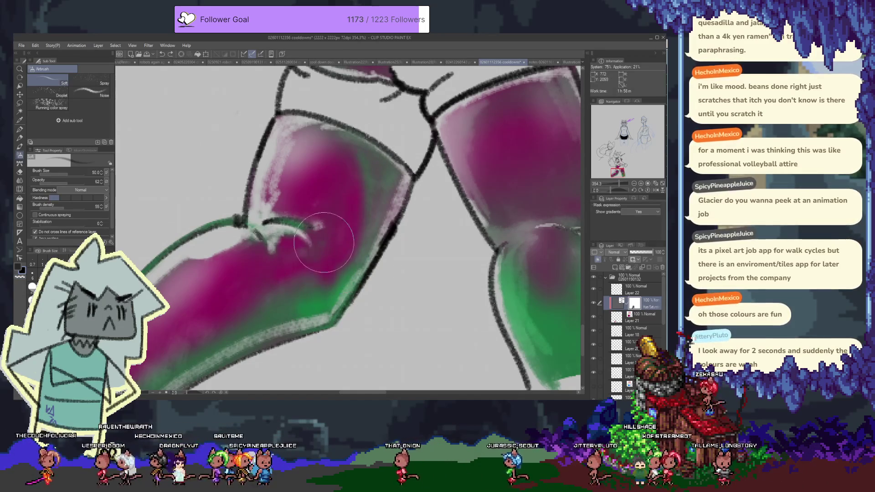
scroll(360, 237, "down", 2)
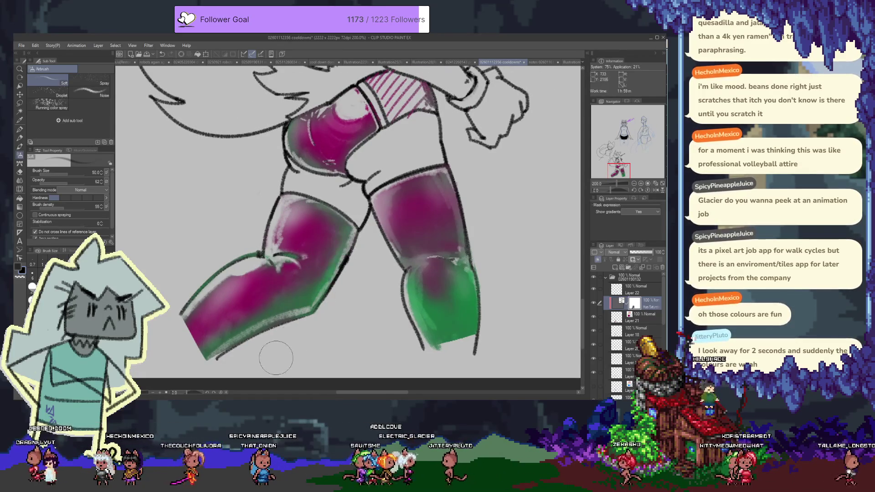
left_click_drag(339, 226, 297, 311)
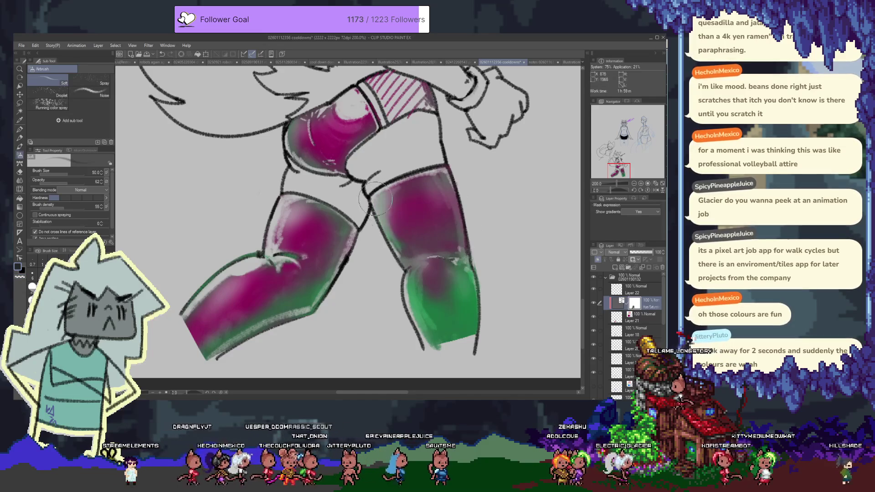
Smooth the magenta airbrushing across the right thigh
left_click_drag(407, 263, 427, 183)
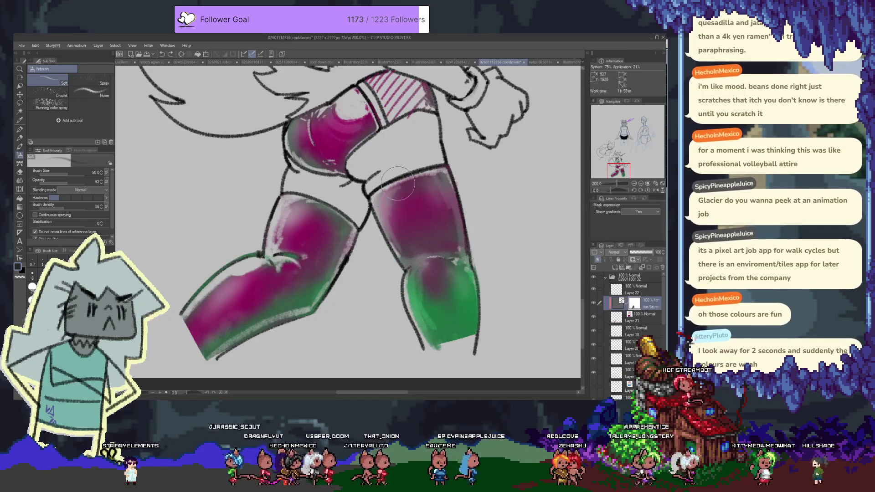
left_click_drag(396, 184, 465, 252)
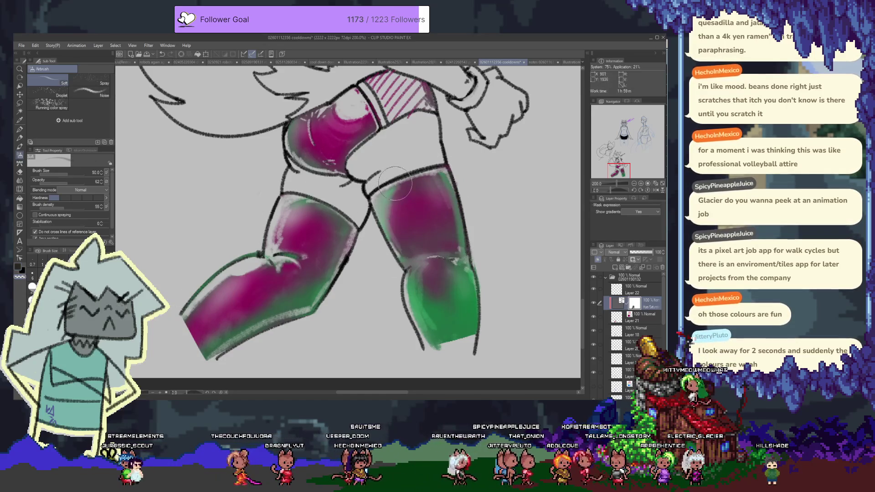
left_click_drag(359, 164, 395, 199)
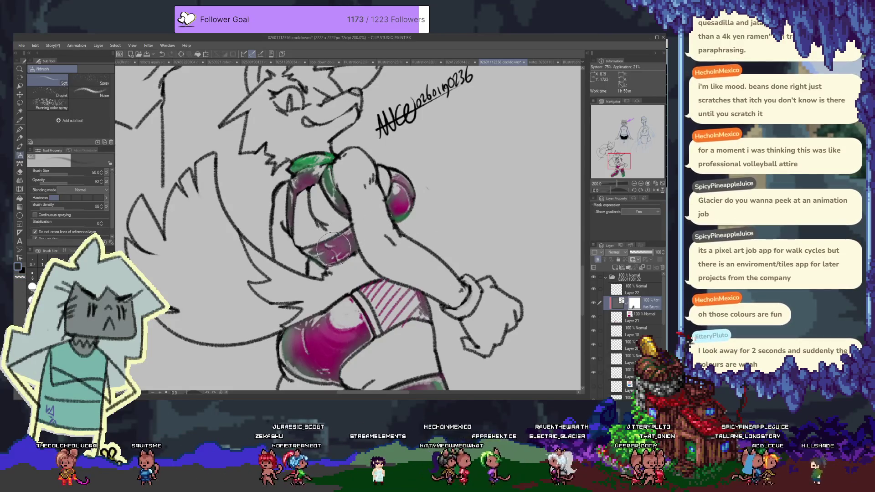
Zoom out to the full figure, raise the airbrush size from 50 to 200, and save
scroll(368, 248, "down", 1)
scroll(388, 264, "down", 1)
scroll(413, 280, "down", 1)
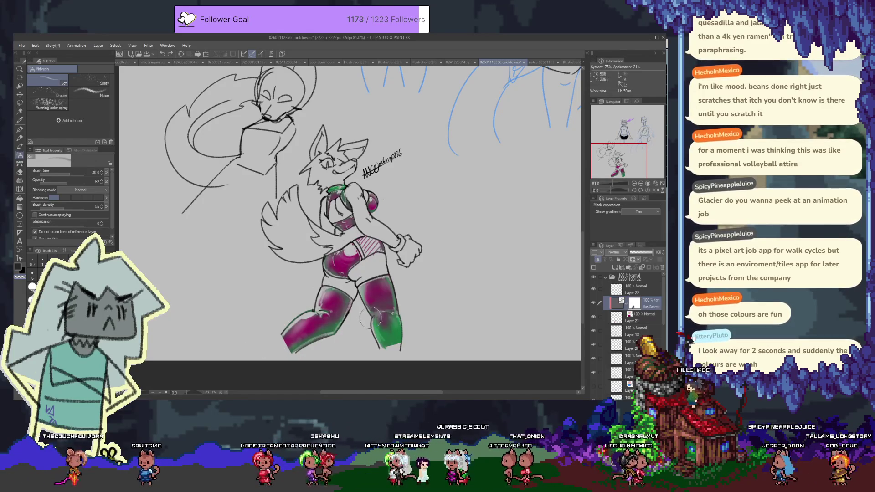
key("bracketright")
key("bracketright")
key("bracketright")
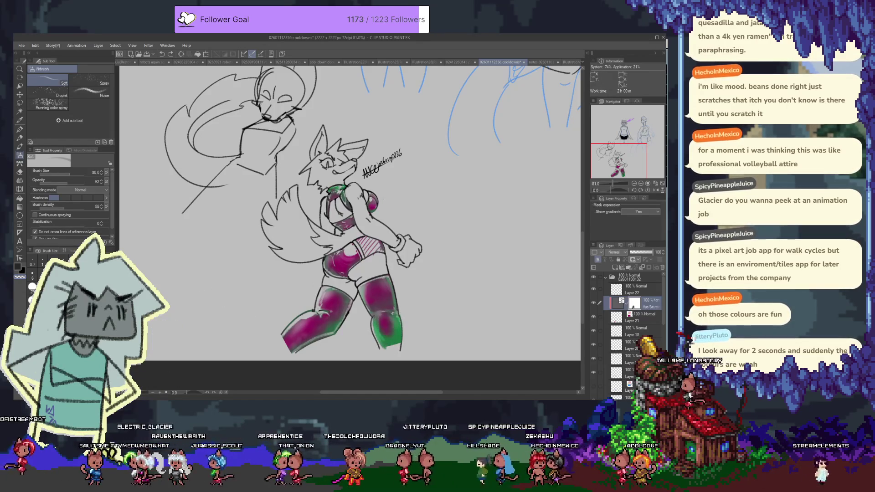
key("bracketright")
key("bracketright")
key("bracketright")
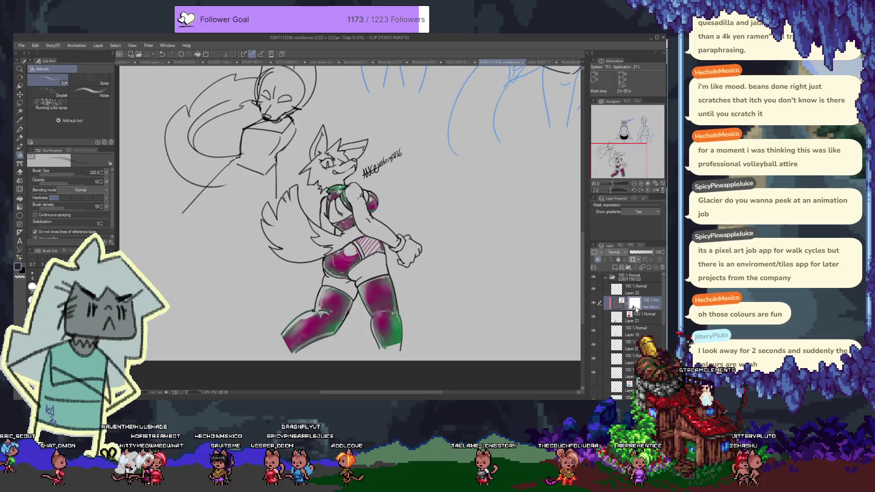
key("ctrl+s")
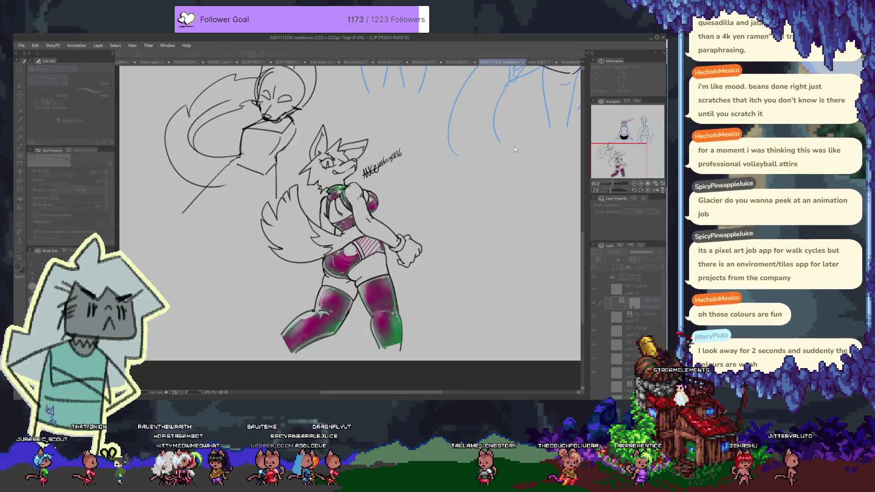
key("Return")
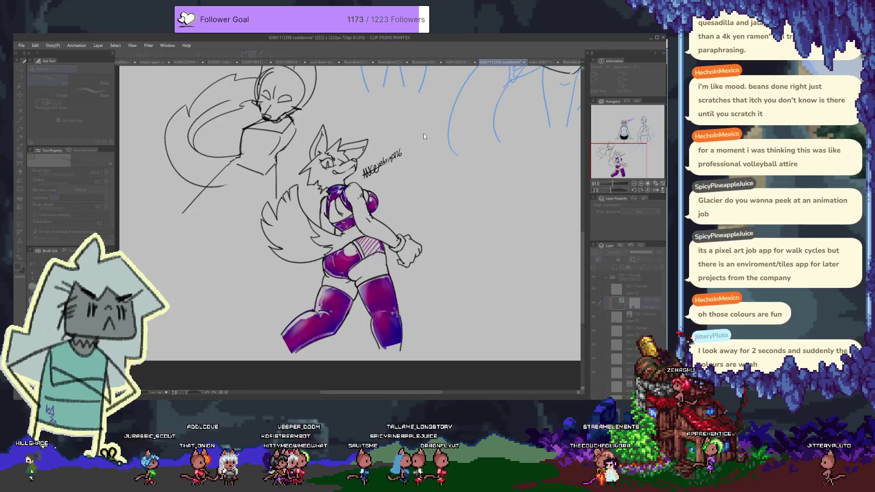
key("Return")
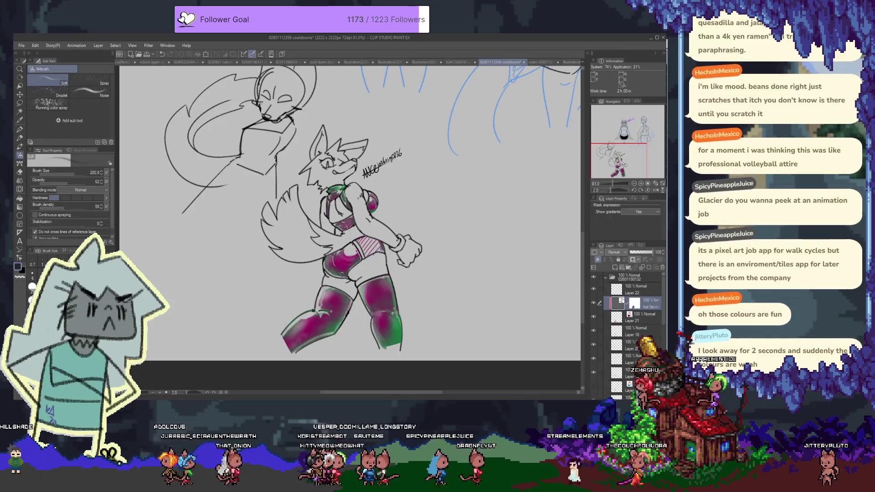
left_click(638, 318)
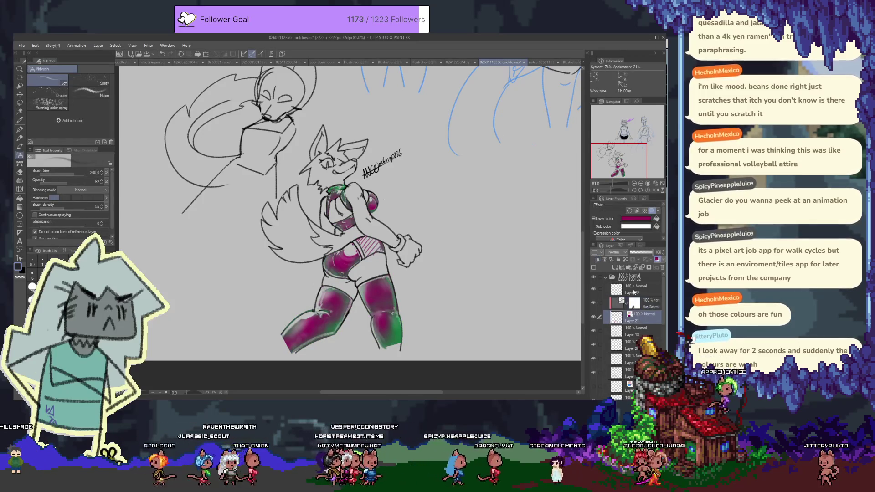
left_click(633, 221)
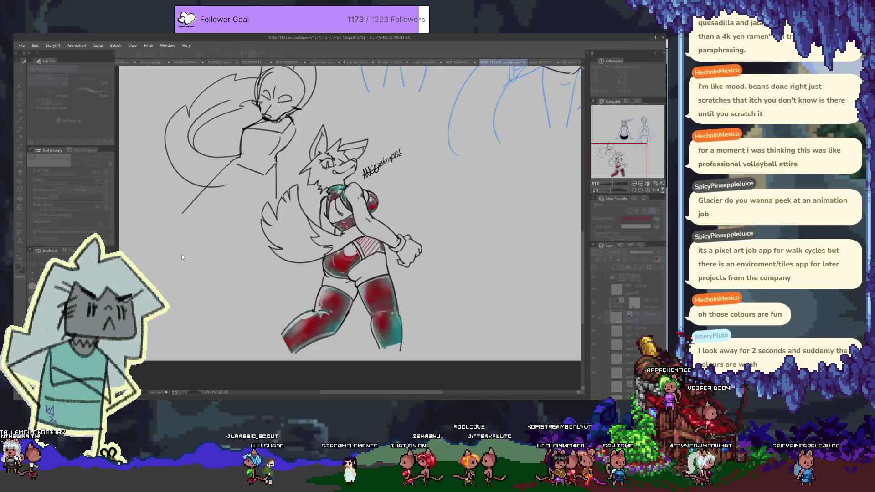
key("Return")
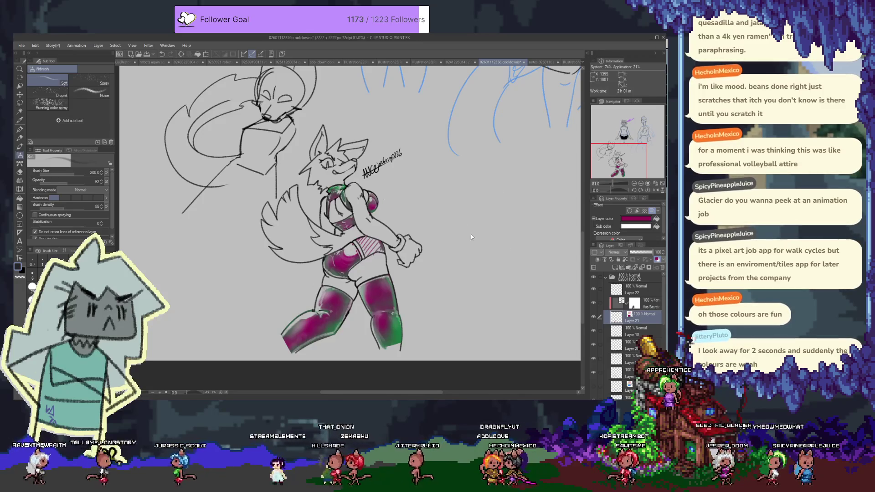
scroll(395, 281, "down", 4)
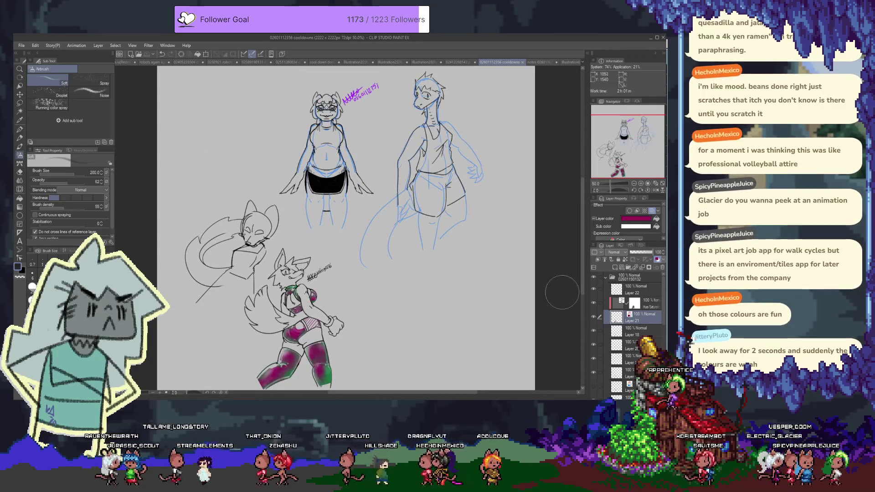
Enable Layer 22's layer colour and set it to purple, tinting the signature
left_click(603, 287)
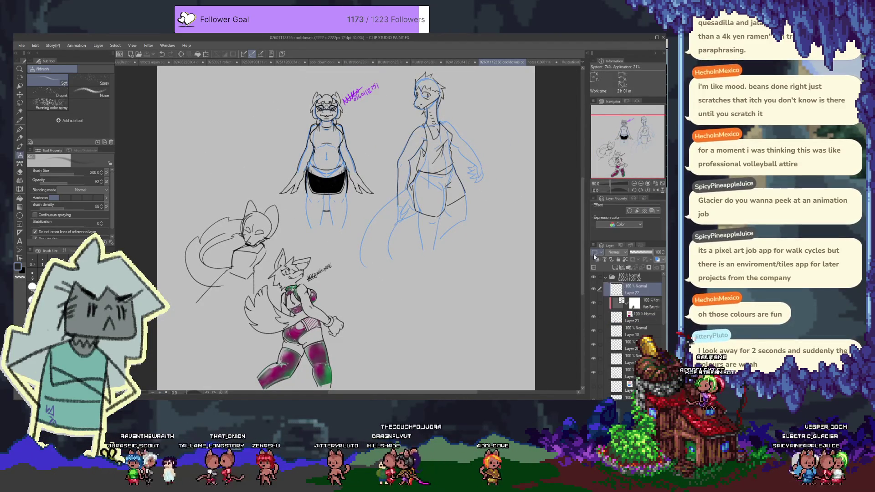
left_click(652, 211)
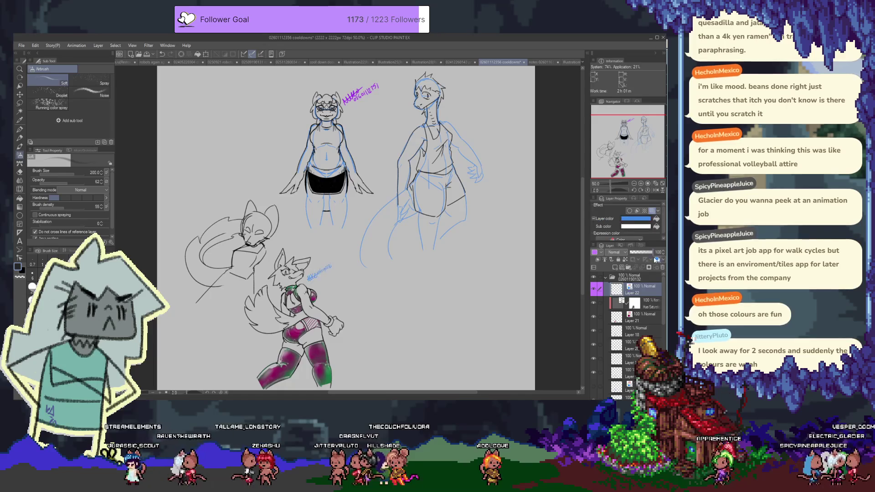
left_click(636, 219)
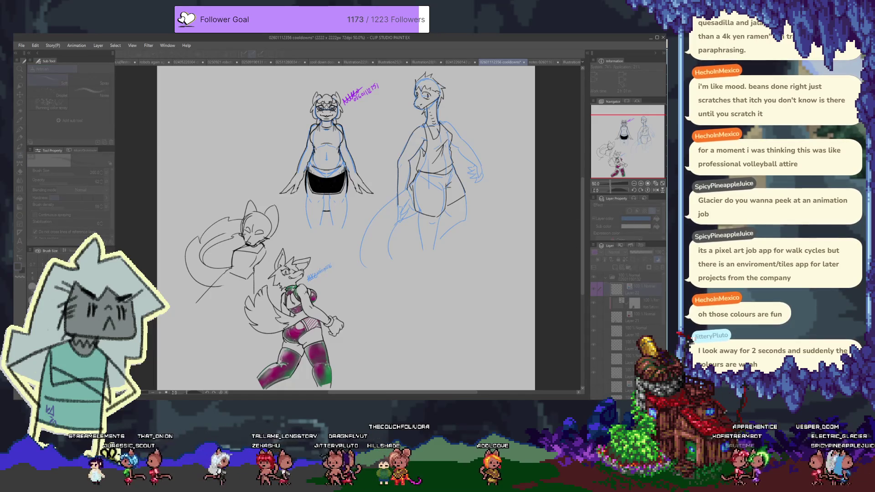
key("Return")
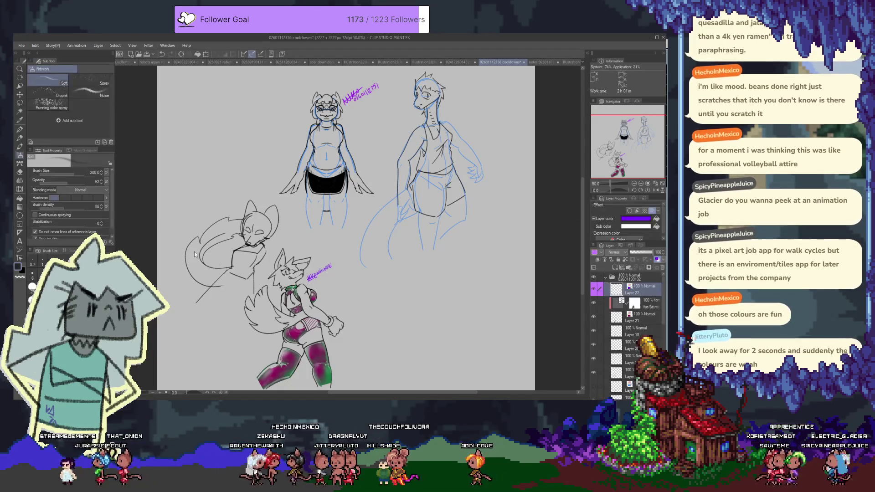